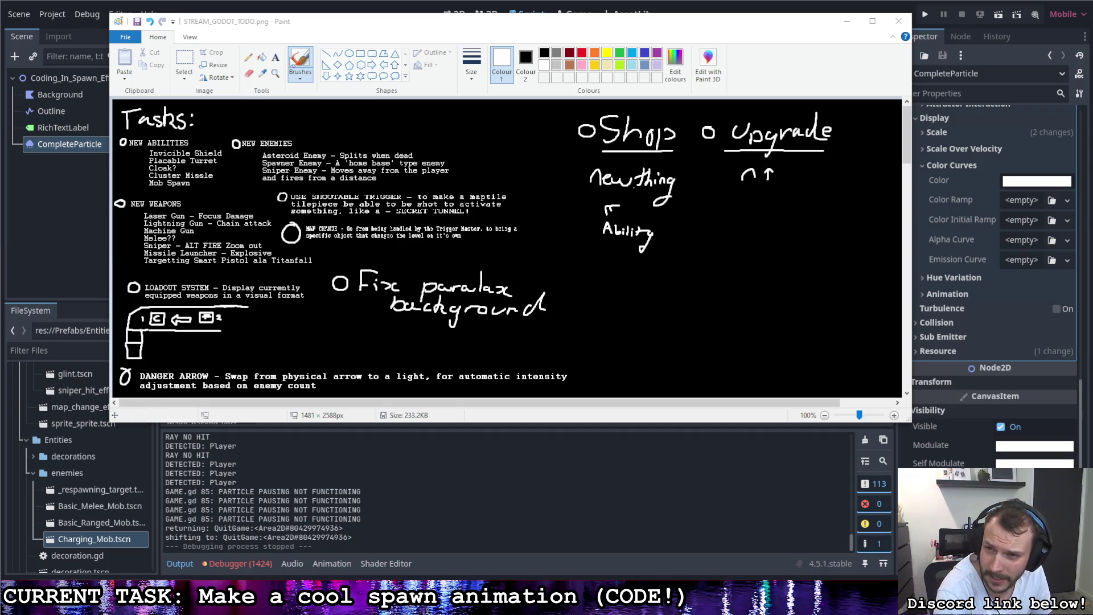
pyautogui.click(291, 60)
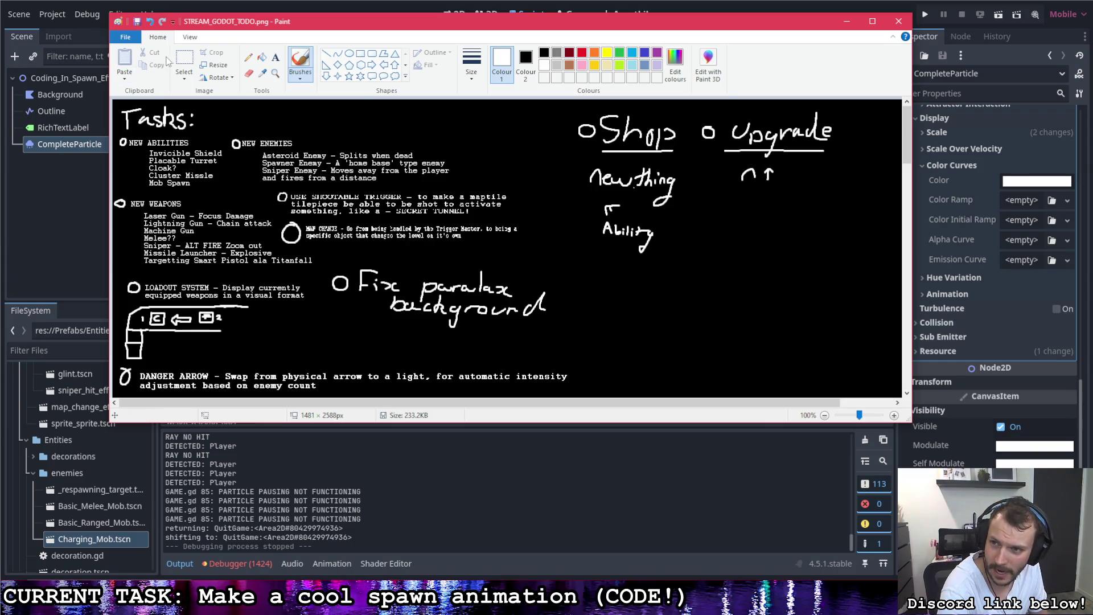
pyautogui.click(184, 59)
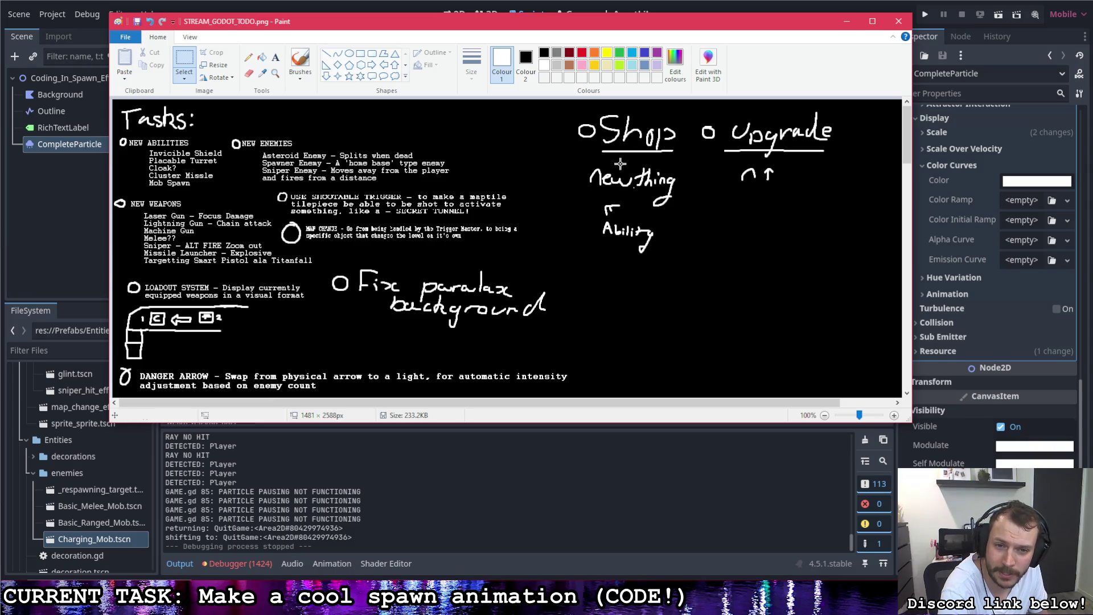
pyautogui.moveTo(582, 163)
pyautogui.mouseDown()
pyautogui.moveTo(681, 210)
pyautogui.moveTo(683, 256)
pyautogui.mouseUp()
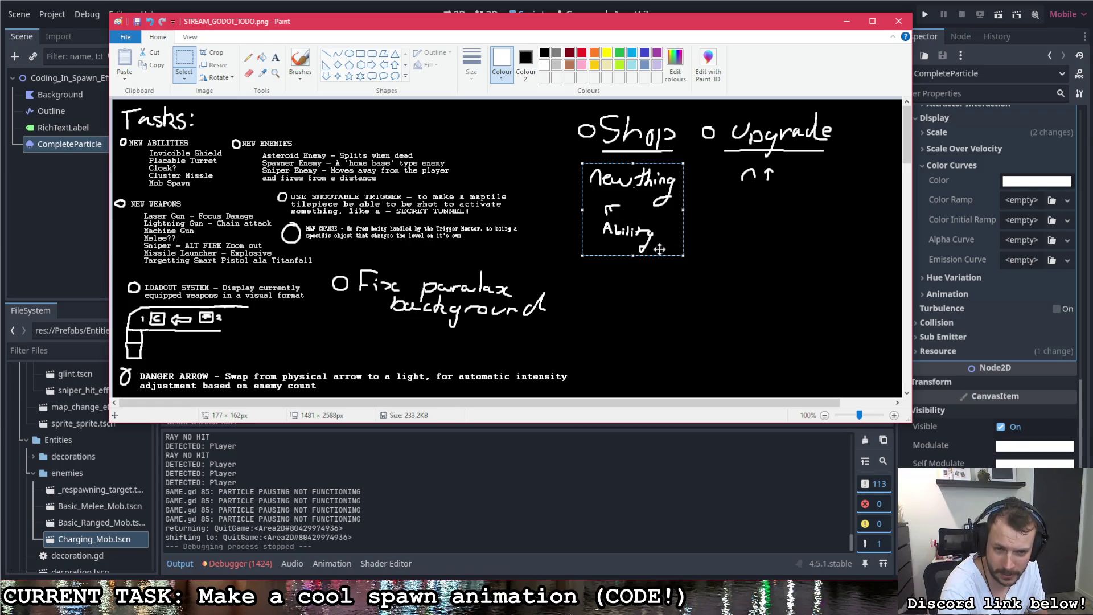
pyautogui.click(564, 267)
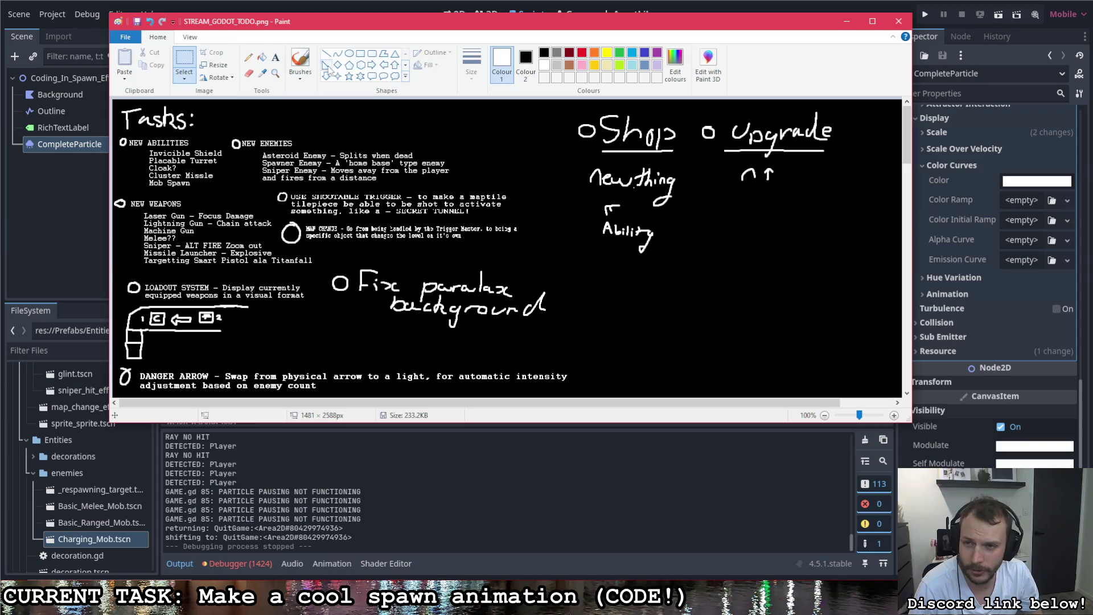
# - With the brush, draw a dollar sign, a cent sign and a Bitcoin ₿ under Ability
pyautogui.click(300, 59)
pyautogui.moveTo(621, 251)
pyautogui.mouseDown()
pyautogui.moveTo(609, 282)
pyautogui.moveTo(614, 263)
pyautogui.moveTo(618, 293)
pyautogui.mouseUp()
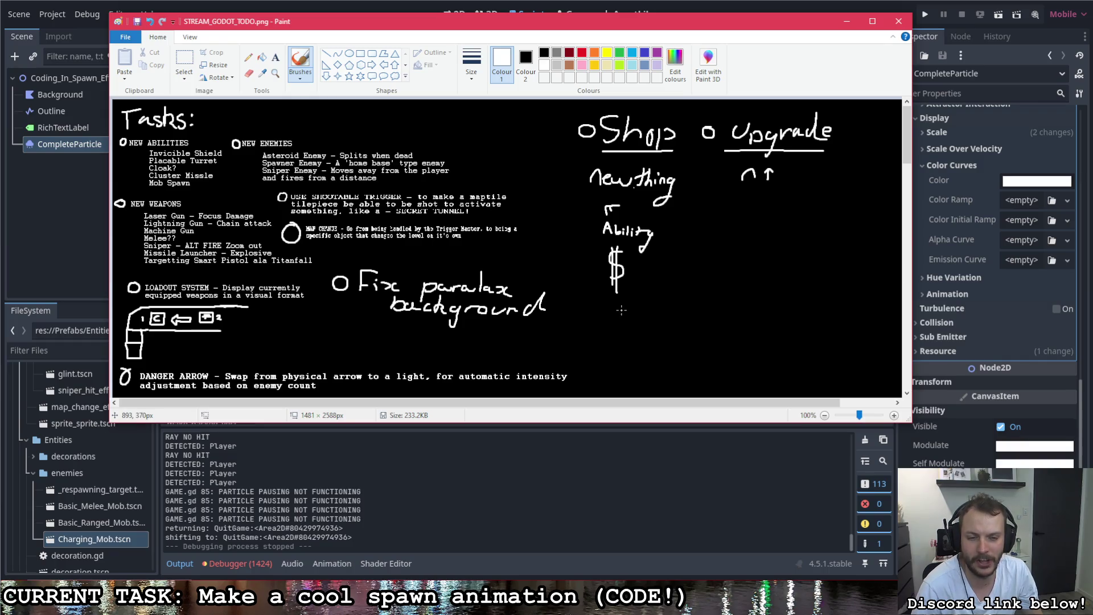
pyautogui.moveTo(624, 303)
pyautogui.mouseDown()
pyautogui.moveTo(614, 339)
pyautogui.moveTo(645, 329)
pyautogui.moveTo(686, 337)
pyautogui.mouseUp()
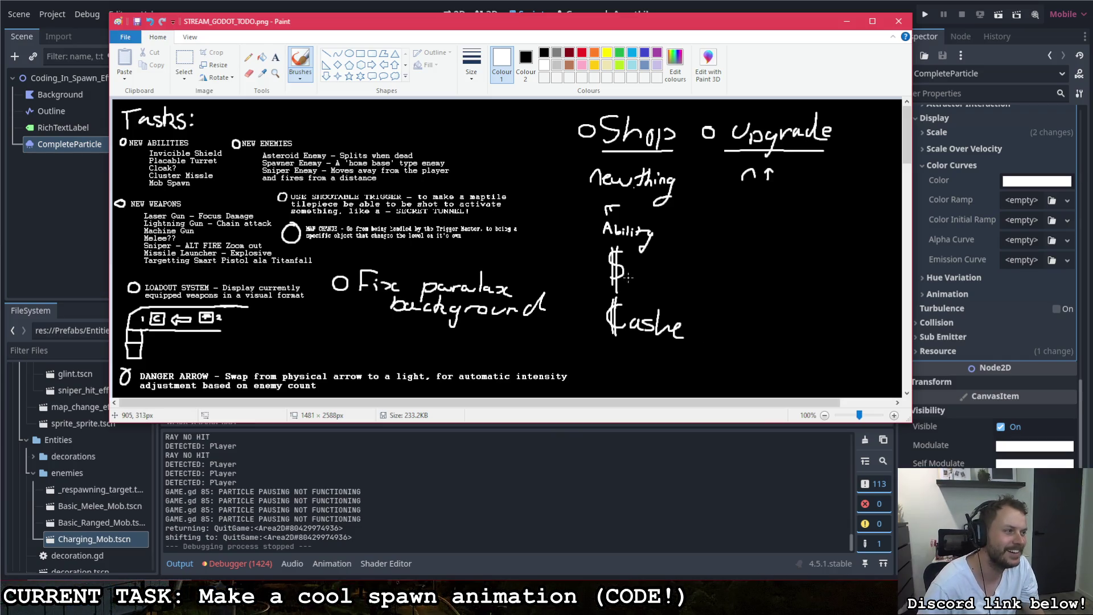
pyautogui.hotkey('ctrl', 'z')
pyautogui.hotkey('ctrl', 'z')
pyautogui.hotkey('ctrl', 'z')
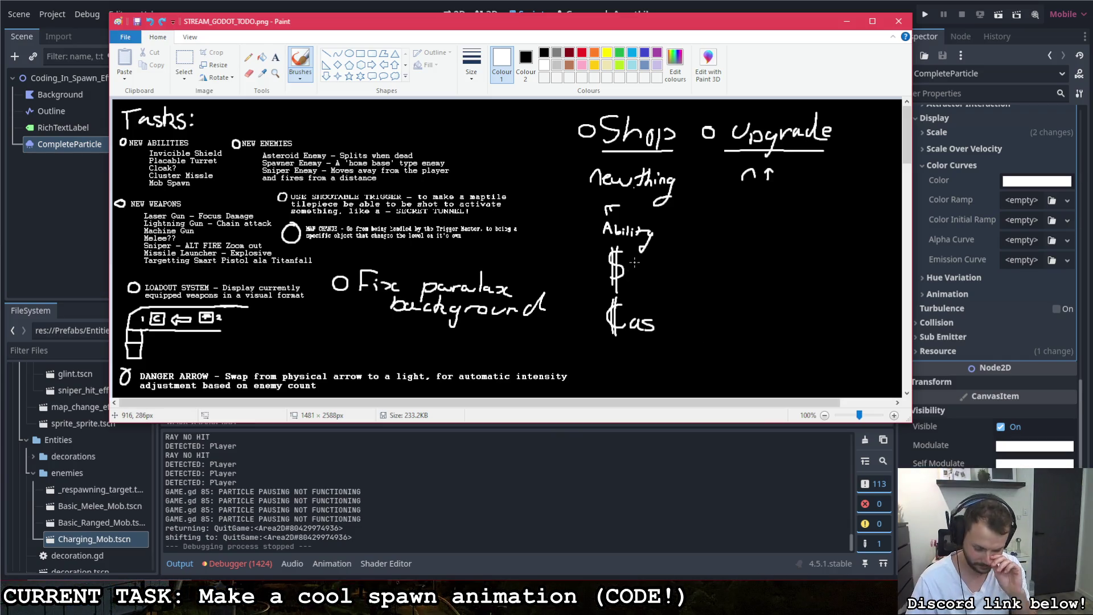
pyautogui.hotkey('ctrl', 'z')
pyautogui.hotkey('ctrl', 'z')
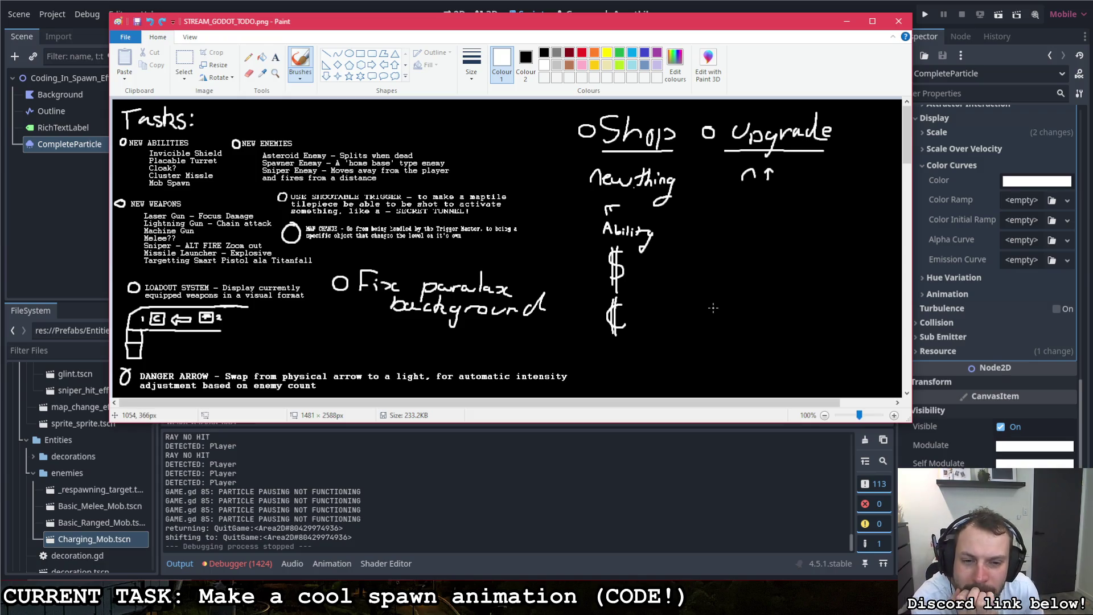
pyautogui.moveTo(640, 265); pyautogui.dragTo(650, 295)
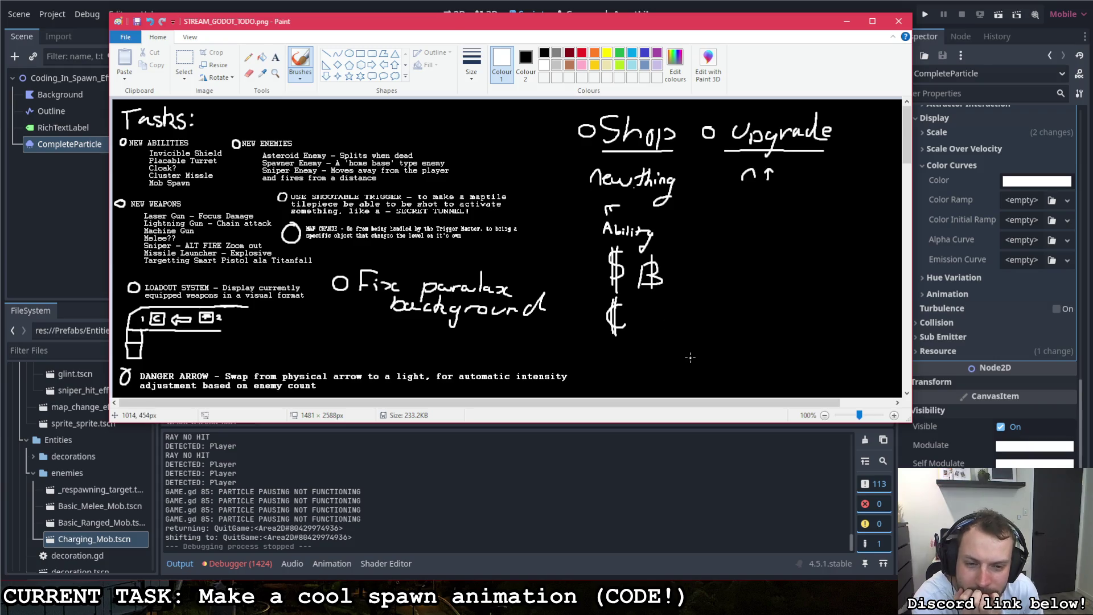
pyautogui.moveTo(643, 251); pyautogui.dragTo(646, 292)
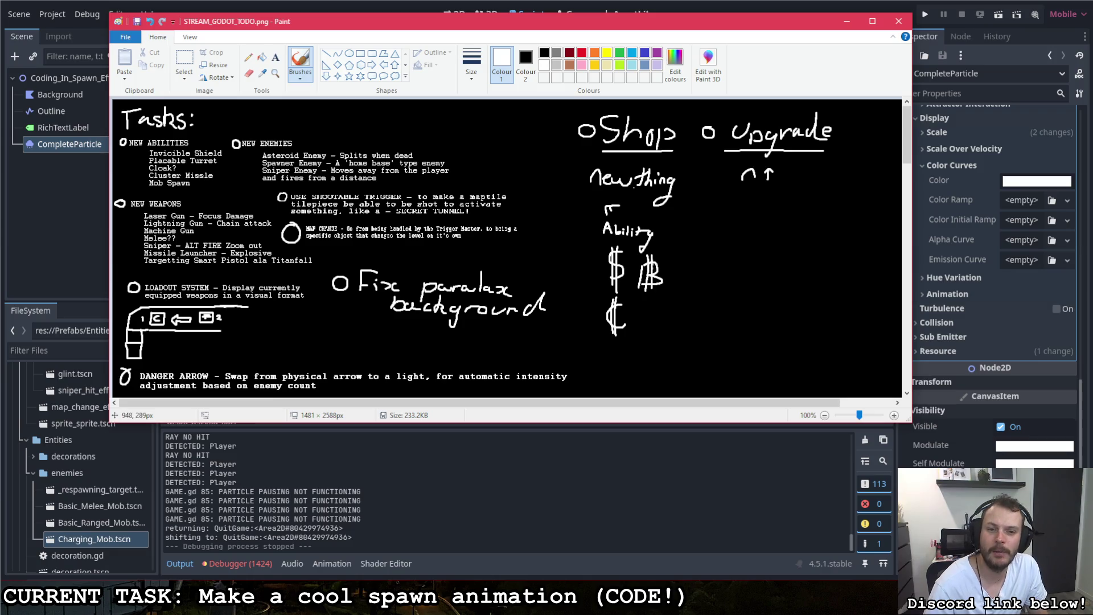
# - Draw a box around the Shop column, removing a stray loop near Upgrade
pyautogui.moveTo(576, 104)
pyautogui.mouseDown()
pyautogui.moveTo(676, 106)
pyautogui.moveTo(689, 148)
pyautogui.moveTo(693, 329)
pyautogui.moveTo(630, 356)
pyautogui.moveTo(592, 314)
pyautogui.moveTo(575, 104)
pyautogui.mouseUp()
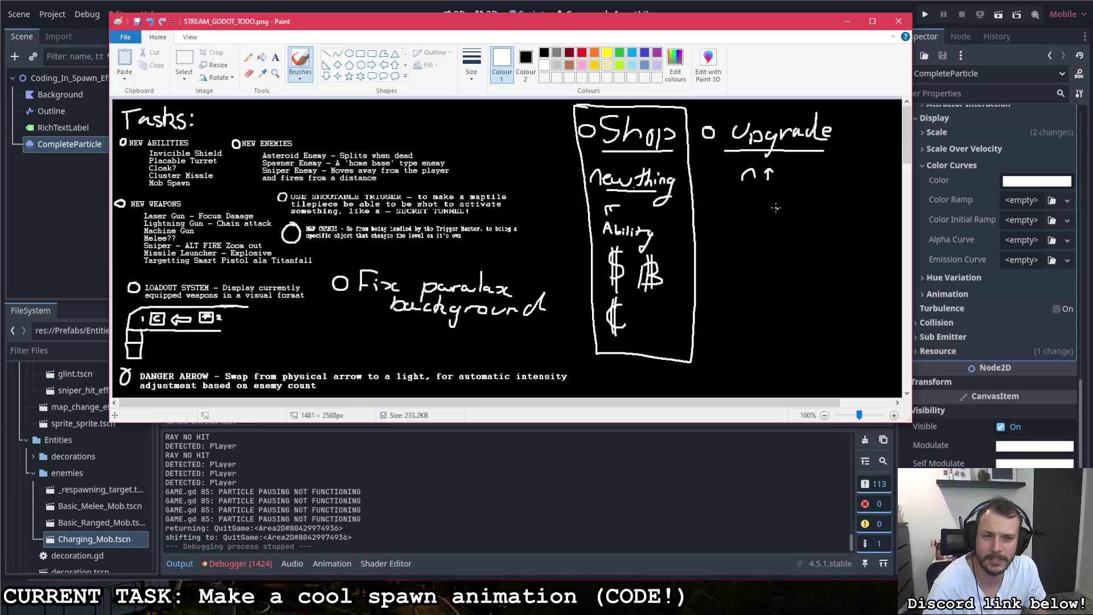
pyautogui.moveTo(763, 162); pyautogui.dragTo(780, 196)
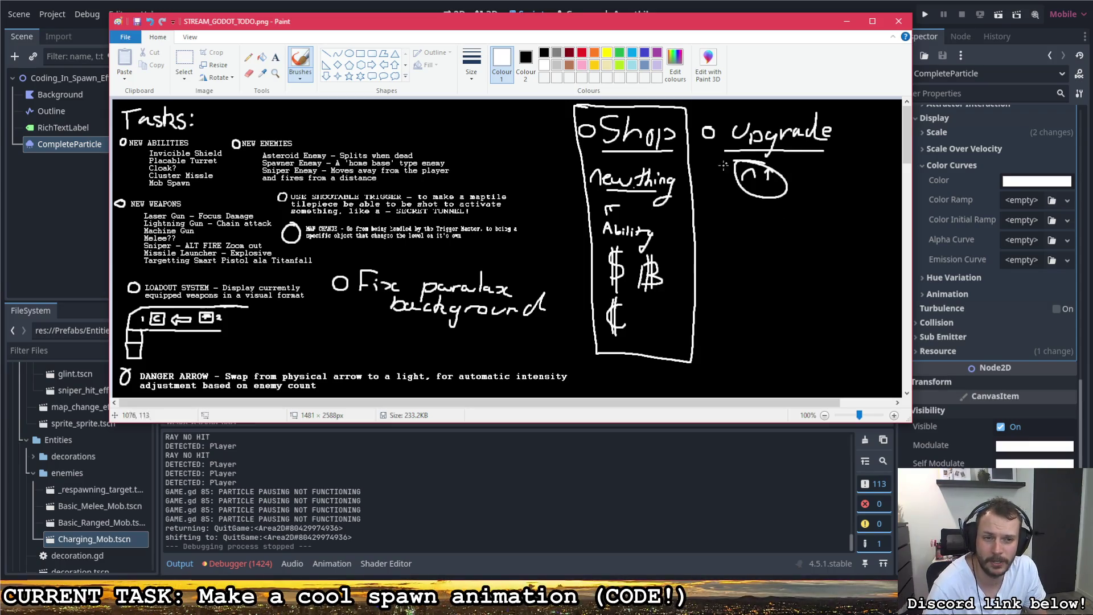
pyautogui.hotkey('ctrl', 'z')
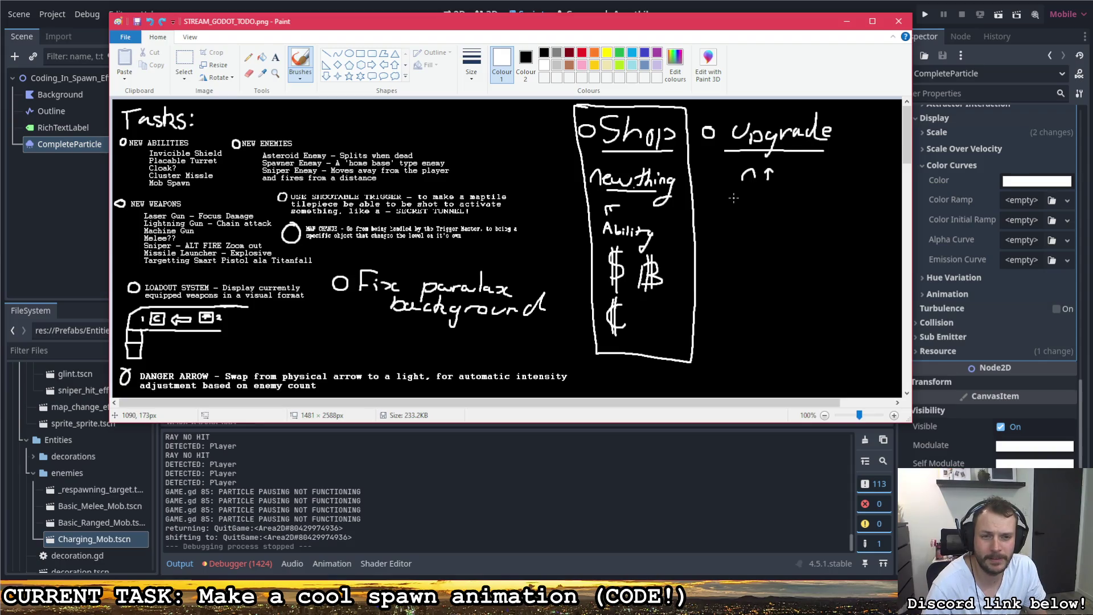
# - List Damage, Ammo CAP, Weapon effectiveness and exp → Bits under Upgrade, and box that column
pyautogui.moveTo(733, 189)
pyautogui.mouseDown()
pyautogui.moveTo(734, 205)
pyautogui.moveTo(778, 202)
pyautogui.moveTo(788, 215)
pyautogui.moveTo(799, 202)
pyautogui.mouseUp()
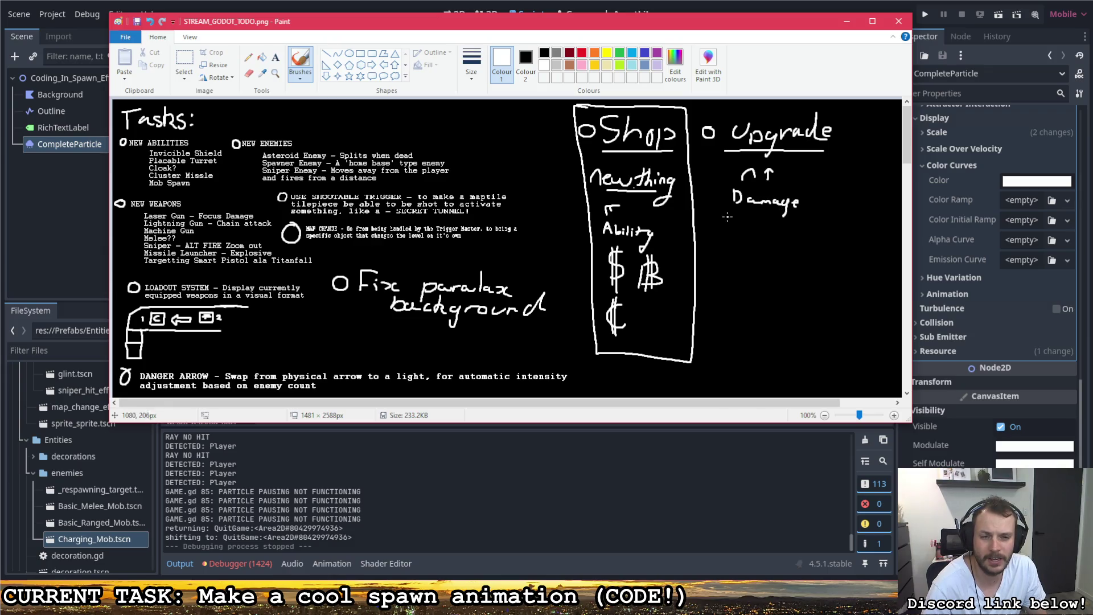
pyautogui.moveTo(734, 224); pyautogui.dragTo(791, 231)
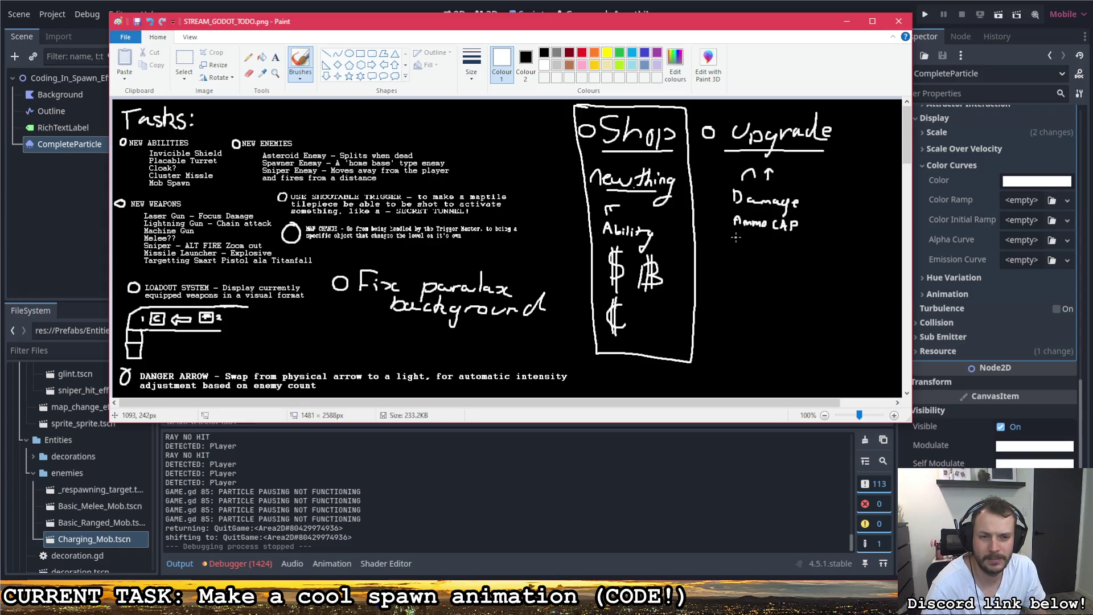
pyautogui.moveTo(733, 236); pyautogui.dragTo(857, 247)
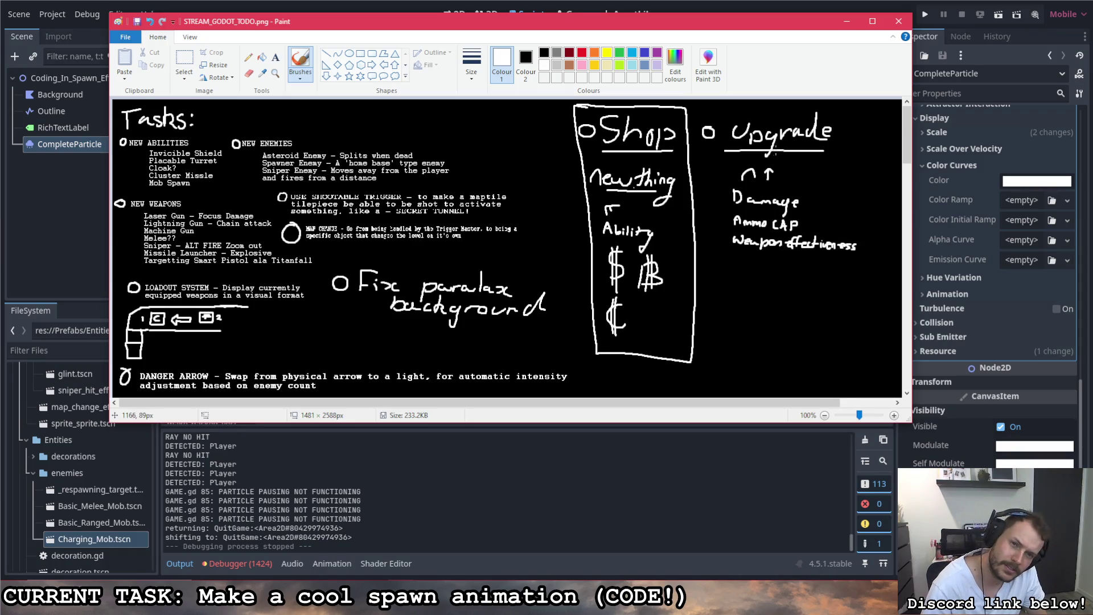
pyautogui.moveTo(758, 278); pyautogui.dragTo(785, 279)
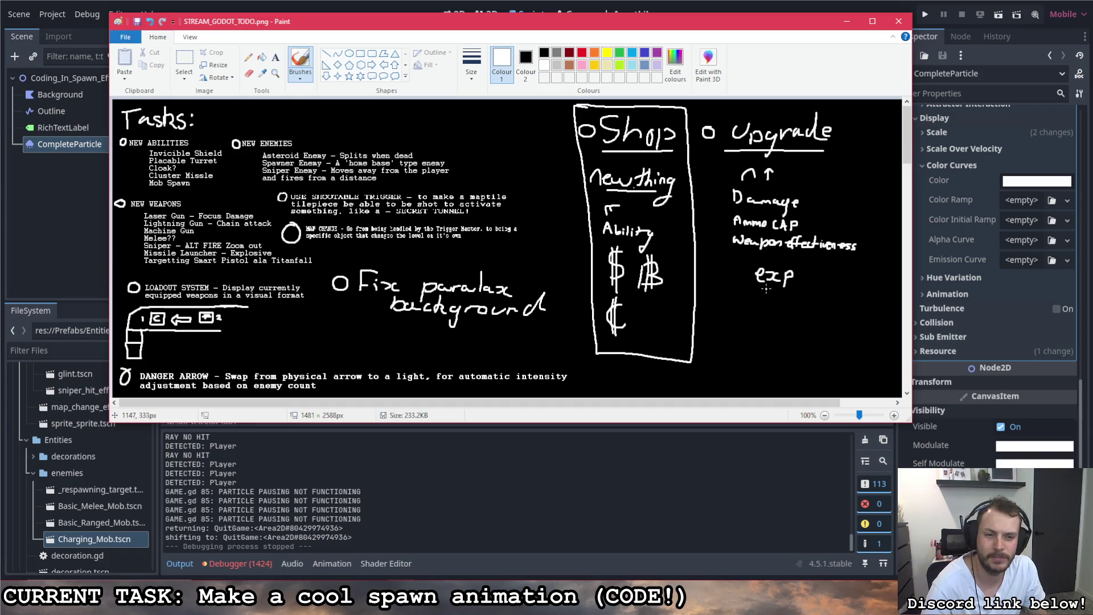
pyautogui.moveTo(774, 291)
pyautogui.mouseDown()
pyautogui.moveTo(757, 317)
pyautogui.moveTo(785, 306)
pyautogui.moveTo(795, 313)
pyautogui.moveTo(787, 322)
pyautogui.mouseUp()
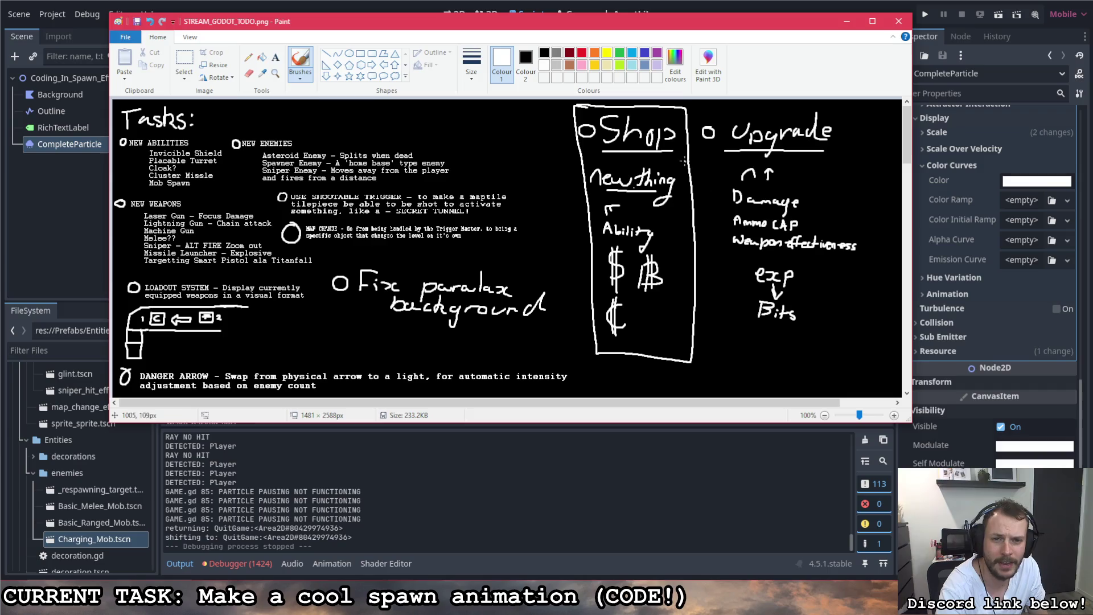
pyautogui.moveTo(700, 110)
pyautogui.mouseDown()
pyautogui.moveTo(716, 363)
pyautogui.moveTo(853, 362)
pyautogui.moveTo(869, 233)
pyautogui.moveTo(860, 104)
pyautogui.moveTo(702, 107)
pyautogui.mouseUp()
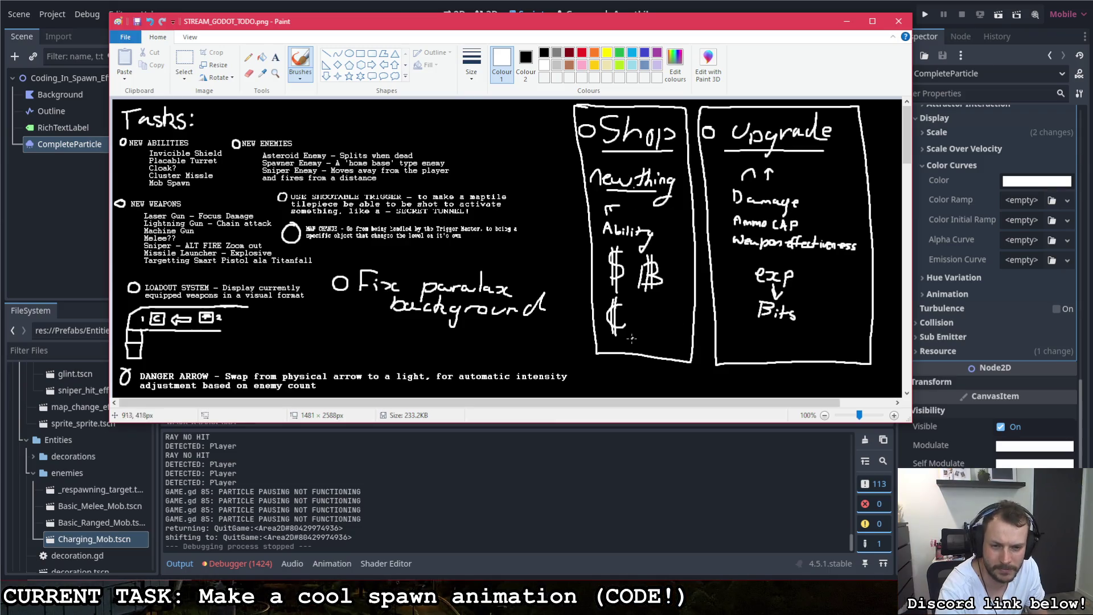
pyautogui.moveTo(599, 350)
pyautogui.mouseDown()
pyautogui.moveTo(645, 341)
pyautogui.moveTo(694, 353)
pyautogui.mouseUp()
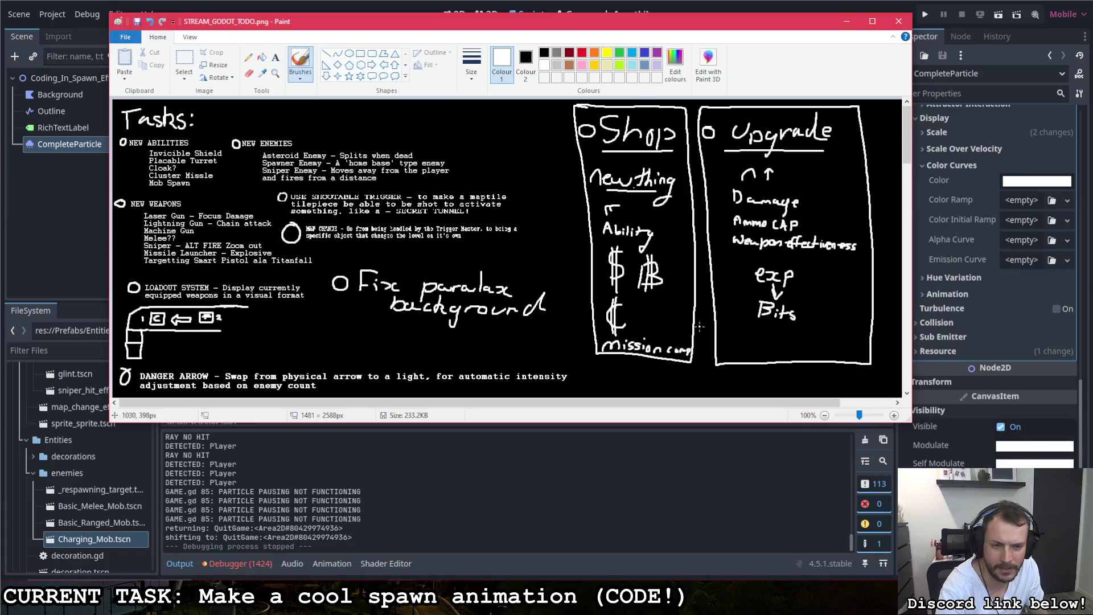
# - Add Enemy kills at the bottom of Upgrade and Player effectiveness below Weapon effectiveness
pyautogui.moveTo(727, 348)
pyautogui.mouseDown()
pyautogui.moveTo(776, 359)
pyautogui.moveTo(788, 346)
pyautogui.moveTo(802, 358)
pyautogui.mouseUp()
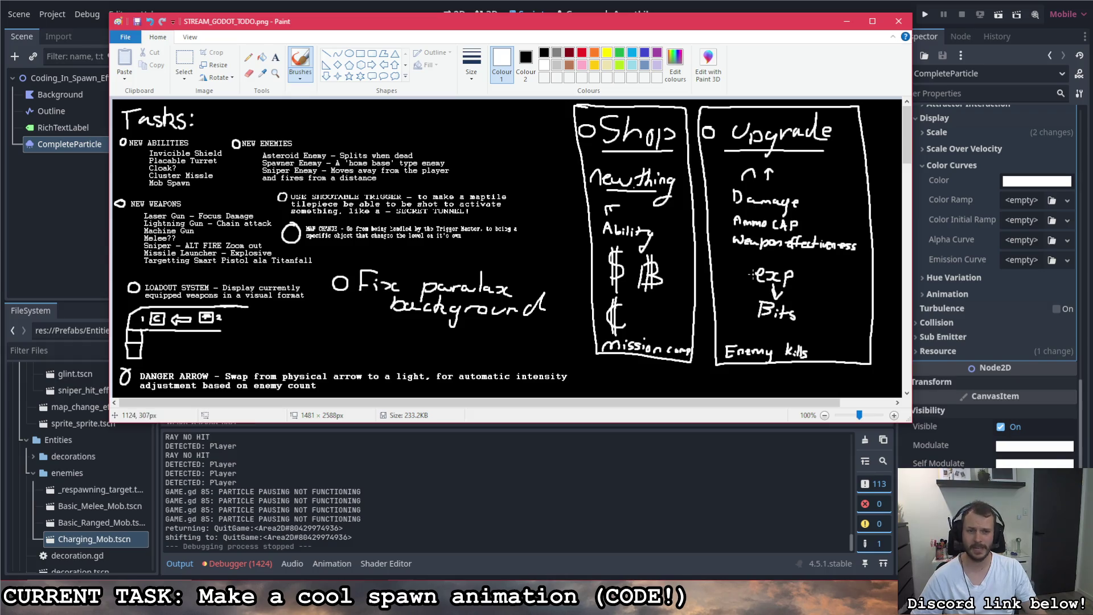
pyautogui.moveTo(737, 251)
pyautogui.mouseDown()
pyautogui.moveTo(734, 263)
pyautogui.moveTo(860, 263)
pyautogui.mouseUp()
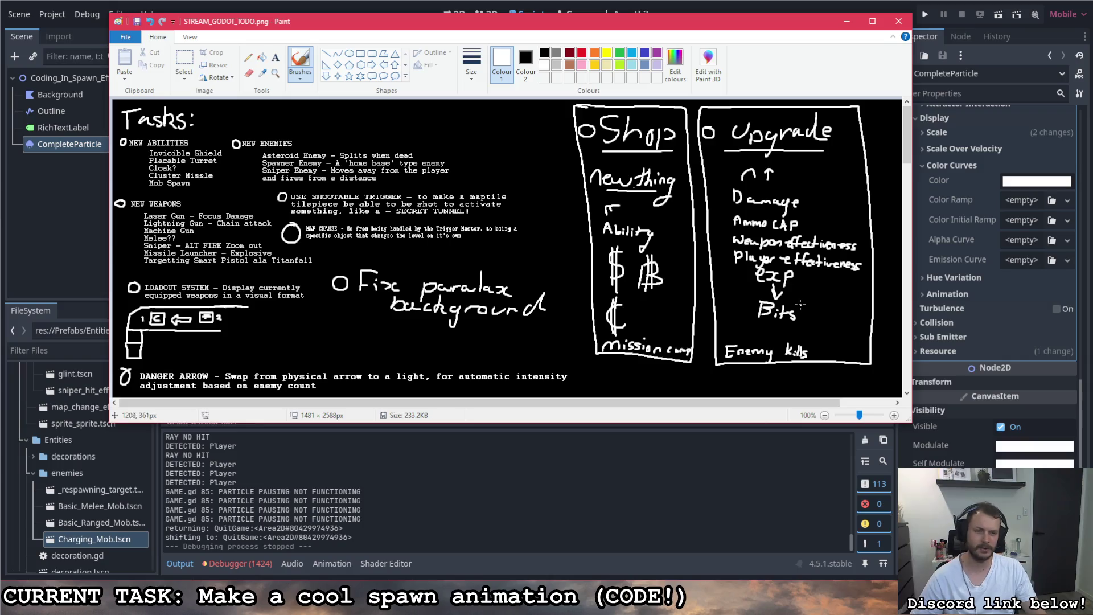
pyautogui.scroll(-5, 778, 319)
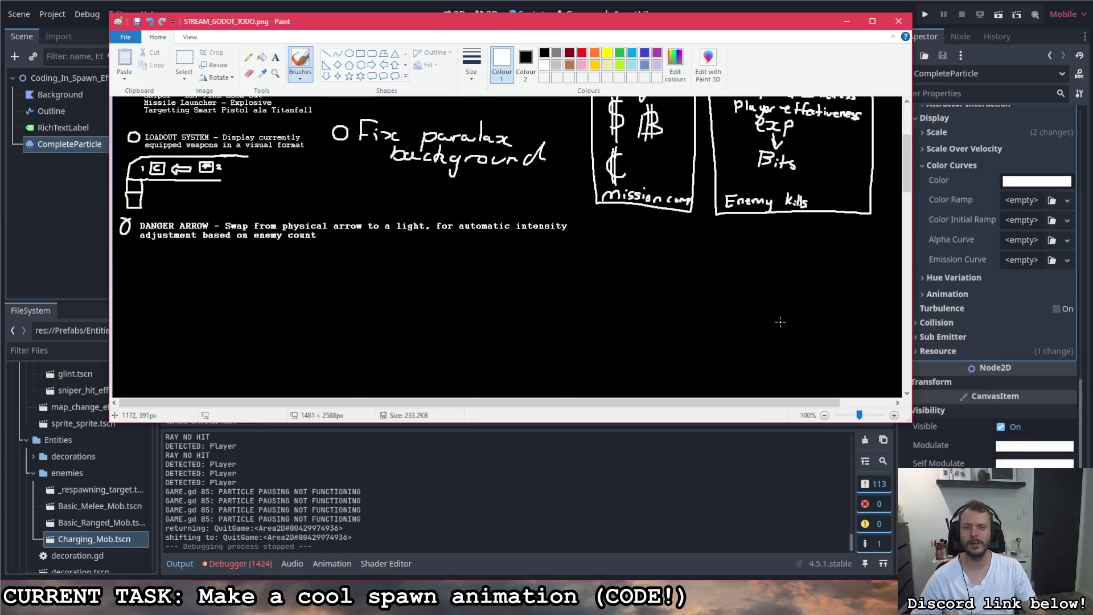
pyautogui.scroll(3, 773, 309)
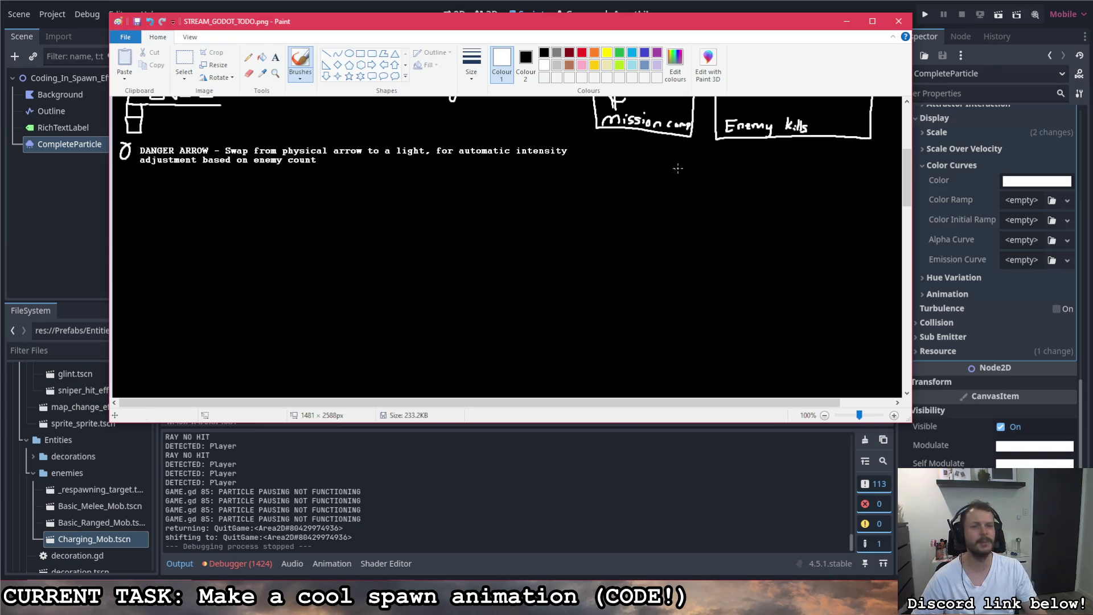
pyautogui.scroll(4, 749, 234)
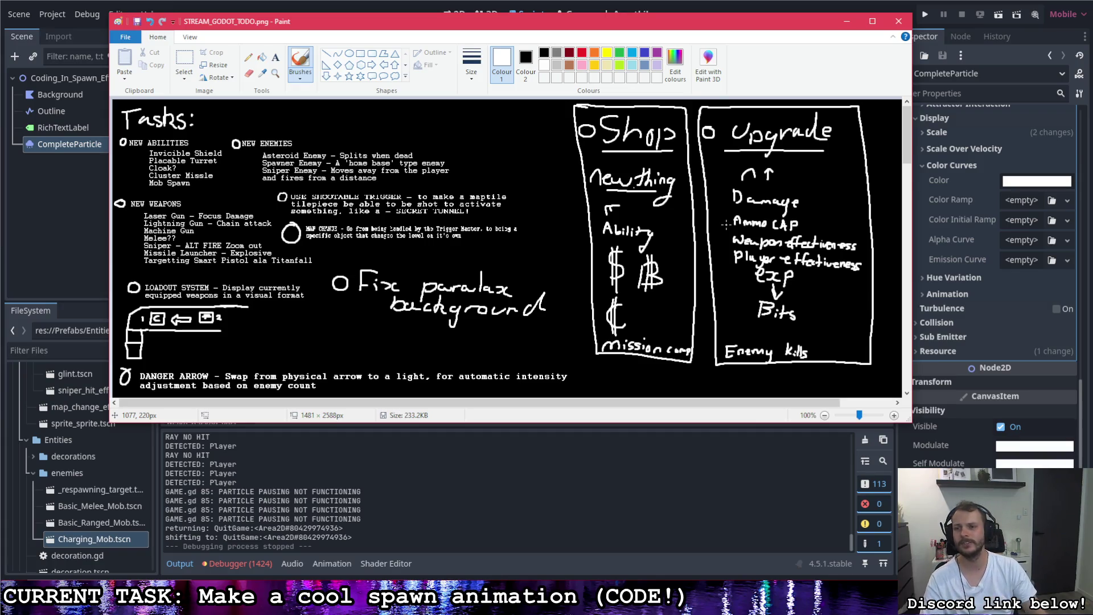
pyautogui.scroll(-8, 592, 188)
pyautogui.scroll(4, 238, 130)
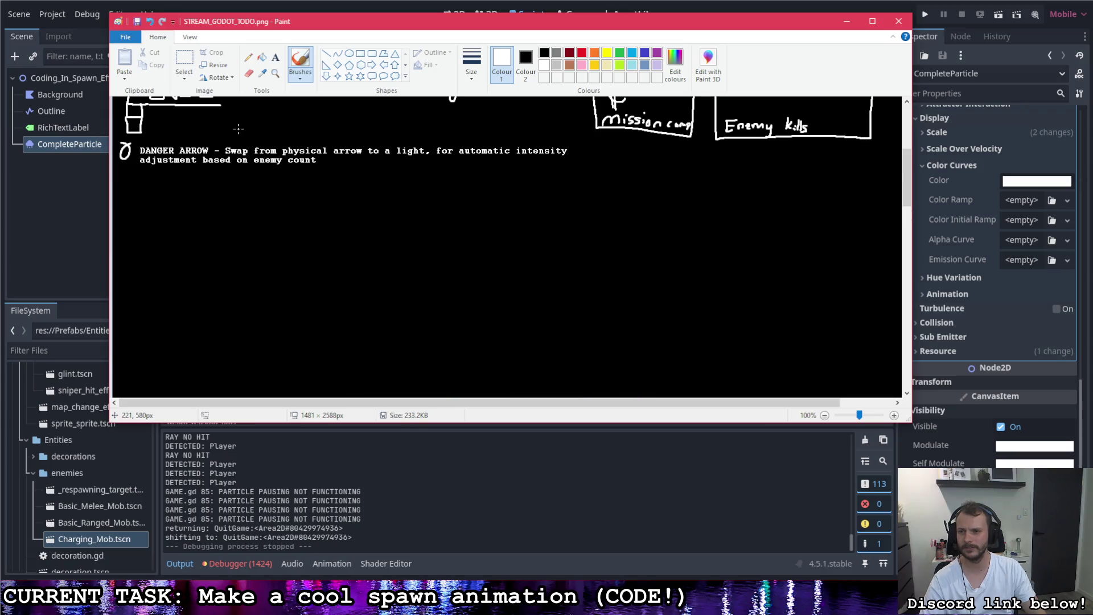
# - Write the 4Menus heading with checkbox circles for Options and Missions
pyautogui.moveTo(138, 183)
pyautogui.mouseDown()
pyautogui.moveTo(154, 214)
pyautogui.moveTo(225, 214)
pyautogui.moveTo(253, 201)
pyautogui.moveTo(265, 216)
pyautogui.mouseUp()
pyautogui.hotkey('ctrl', 'z')
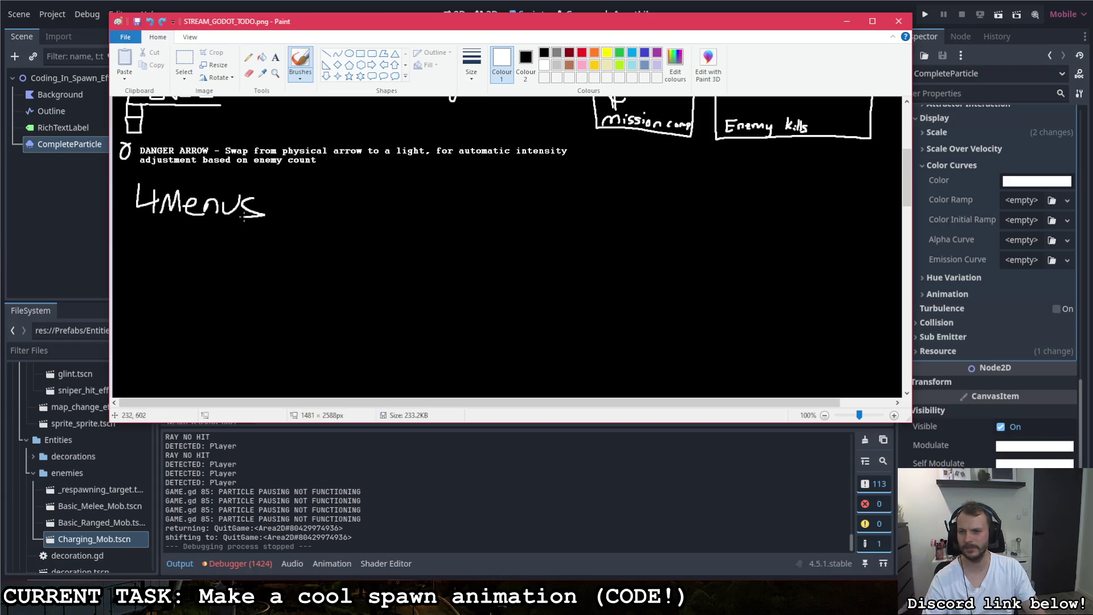
pyautogui.moveTo(141, 230)
pyautogui.mouseDown()
pyautogui.moveTo(171, 239)
pyautogui.moveTo(174, 230)
pyautogui.moveTo(209, 259)
pyautogui.moveTo(220, 243)
pyautogui.moveTo(217, 252)
pyautogui.mouseUp()
pyautogui.moveTo(223, 242); pyautogui.dragTo(243, 260)
pyautogui.moveTo(142, 272)
pyautogui.mouseDown()
pyautogui.moveTo(137, 291)
pyautogui.moveTo(143, 272)
pyautogui.moveTo(227, 296)
pyautogui.moveTo(229, 275)
pyautogui.mouseUp()
pyautogui.moveTo(239, 283)
pyautogui.mouseDown()
pyautogui.moveTo(259, 282)
pyautogui.moveTo(262, 294)
pyautogui.mouseUp()
pyautogui.moveTo(275, 281); pyautogui.dragTo(264, 294)
# - Add circled Upgrades and Shop entries and draw an arrow pointing at Options
pyautogui.moveTo(143, 313)
pyautogui.mouseDown()
pyautogui.moveTo(178, 312)
pyautogui.moveTo(179, 344)
pyautogui.mouseUp()
pyautogui.moveTo(179, 320)
pyautogui.mouseDown()
pyautogui.moveTo(200, 322)
pyautogui.moveTo(204, 349)
pyautogui.moveTo(233, 325)
pyautogui.moveTo(264, 342)
pyautogui.mouseUp()
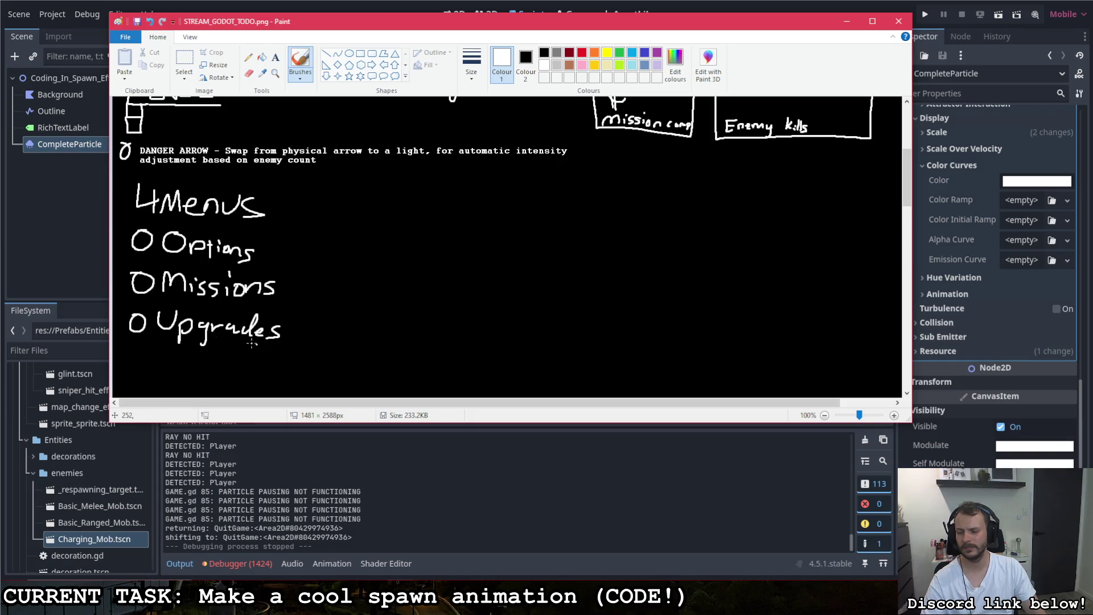
pyautogui.moveTo(143, 360)
pyautogui.mouseDown()
pyautogui.moveTo(178, 373)
pyautogui.moveTo(158, 382)
pyautogui.mouseUp()
pyautogui.moveTo(172, 358)
pyautogui.mouseDown()
pyautogui.moveTo(171, 385)
pyautogui.moveTo(194, 384)
pyautogui.moveTo(209, 368)
pyautogui.moveTo(222, 380)
pyautogui.mouseUp()
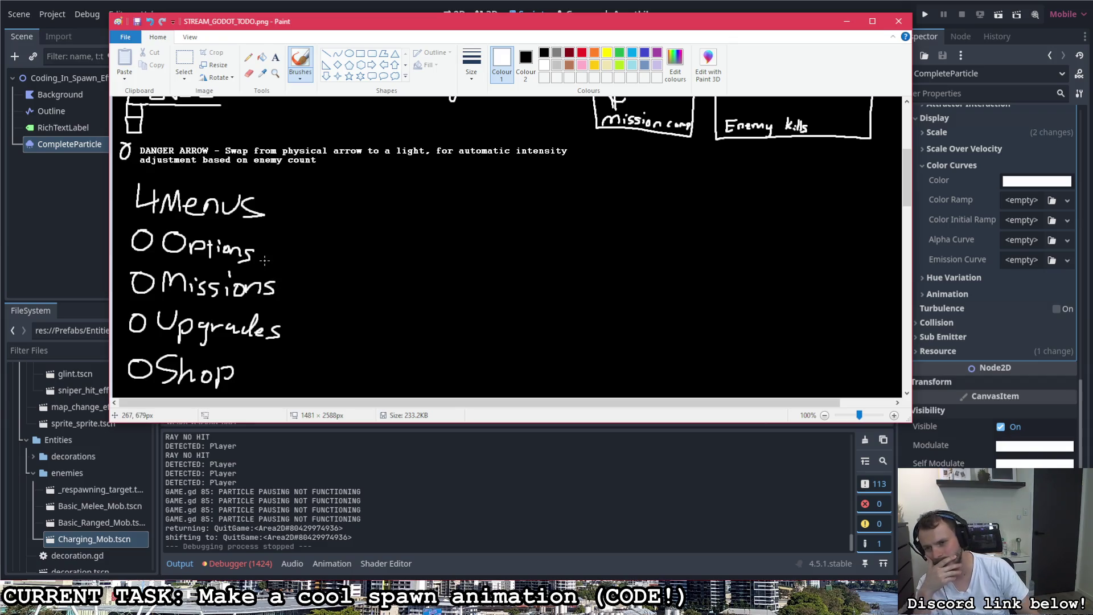
pyautogui.moveTo(261, 251)
pyautogui.mouseDown()
pyautogui.moveTo(310, 251)
pyautogui.moveTo(265, 253)
pyautogui.moveTo(280, 265)
pyautogui.mouseUp()
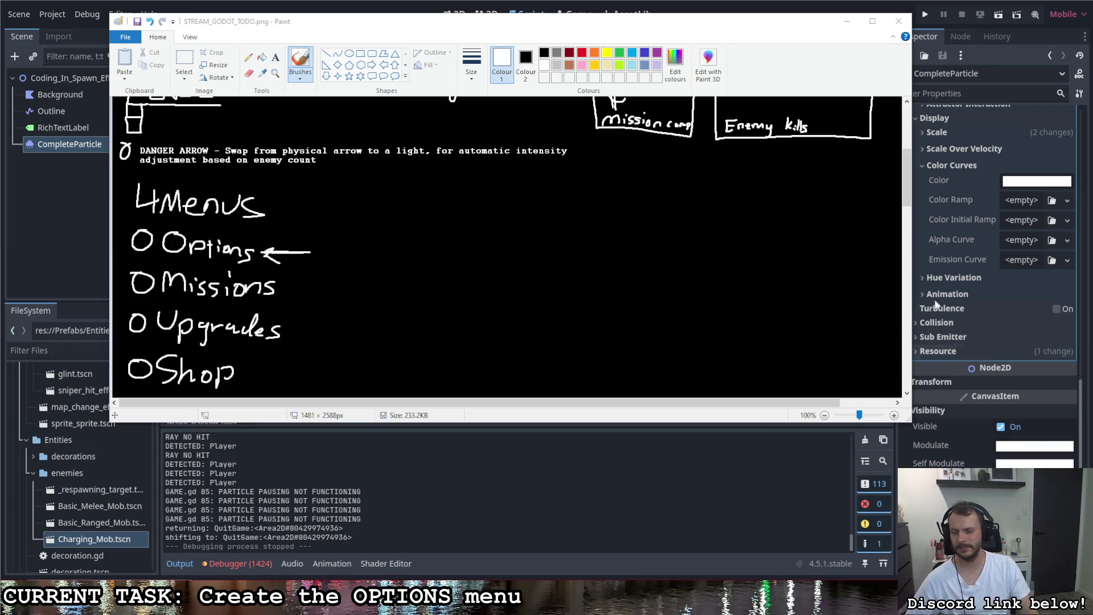
# - Handwrite 'Volume <' to the right of Options
pyautogui.moveTo(356, 227)
pyautogui.mouseDown()
pyautogui.moveTo(361, 242)
pyautogui.moveTo(445, 246)
pyautogui.mouseUp()
pyautogui.hotkey('ctrl', 'z')
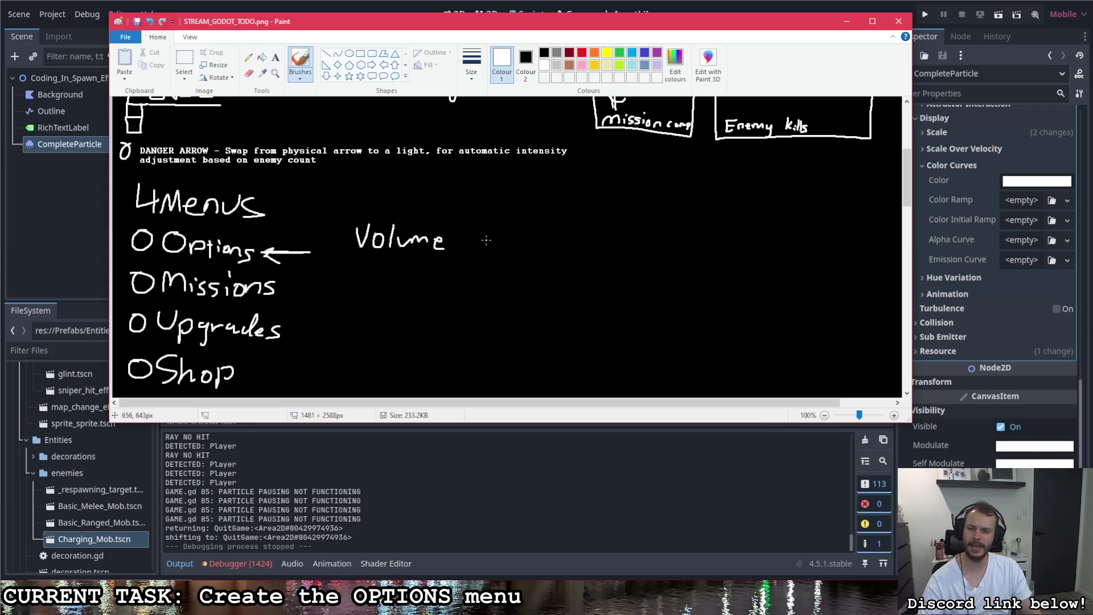
pyautogui.moveTo(454, 240)
pyautogui.mouseDown()
pyautogui.moveTo(485, 228)
pyautogui.moveTo(484, 252)
pyautogui.mouseUp()
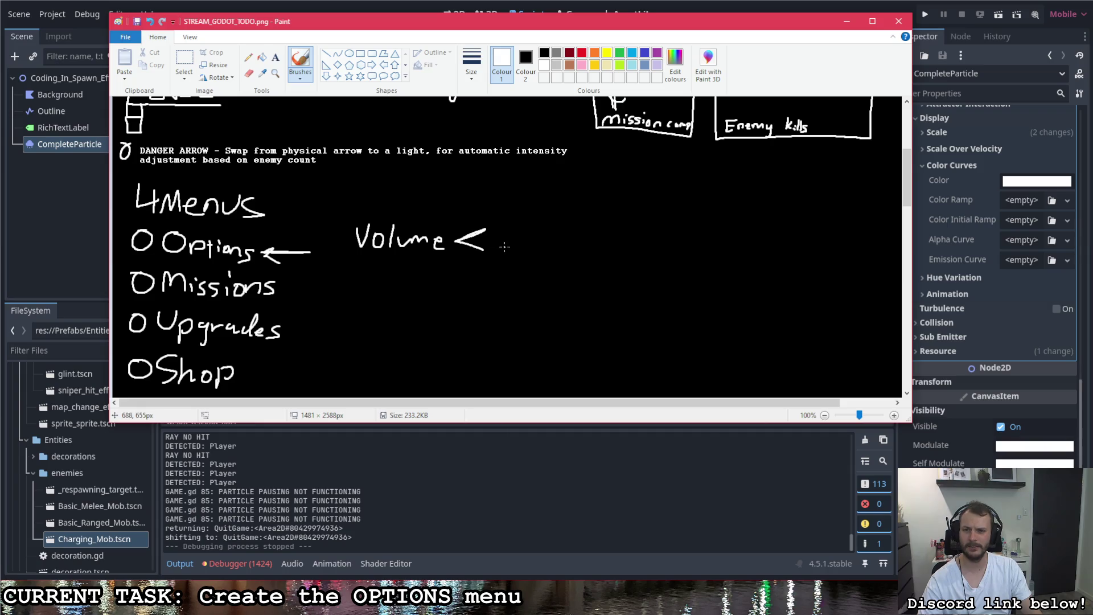
# - Sketch a slider bar with a knob and hand pointer, and circle the small sketch above it
pyautogui.moveTo(508, 247); pyautogui.dragTo(566, 251)
pyautogui.click(499, 252)
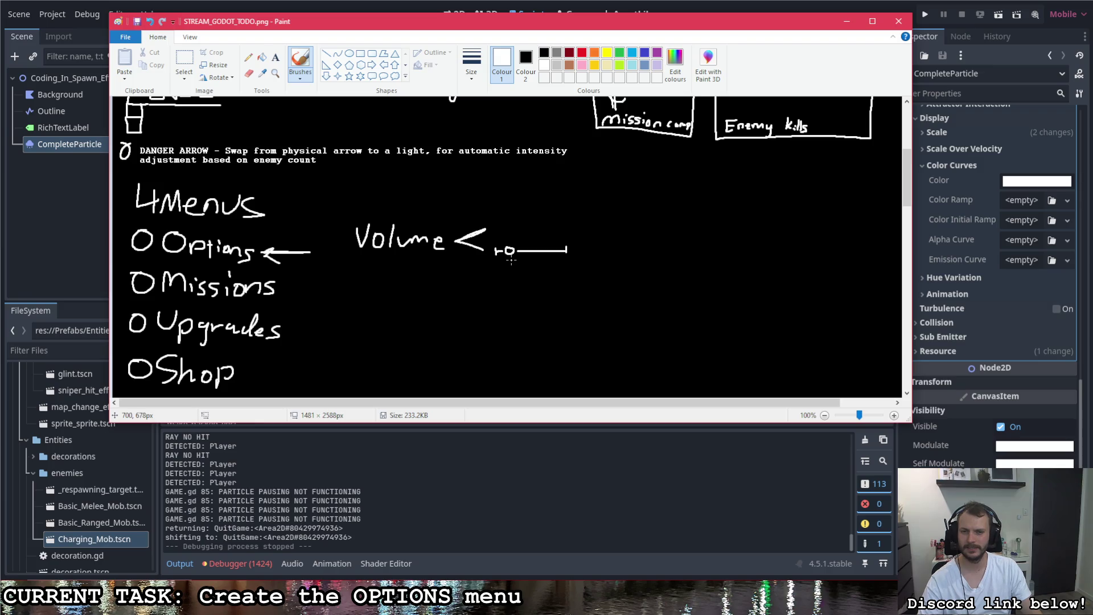
pyautogui.moveTo(525, 267); pyautogui.dragTo(519, 261)
pyautogui.moveTo(523, 267)
pyautogui.mouseDown()
pyautogui.moveTo(509, 259)
pyautogui.moveTo(531, 261)
pyautogui.mouseUp()
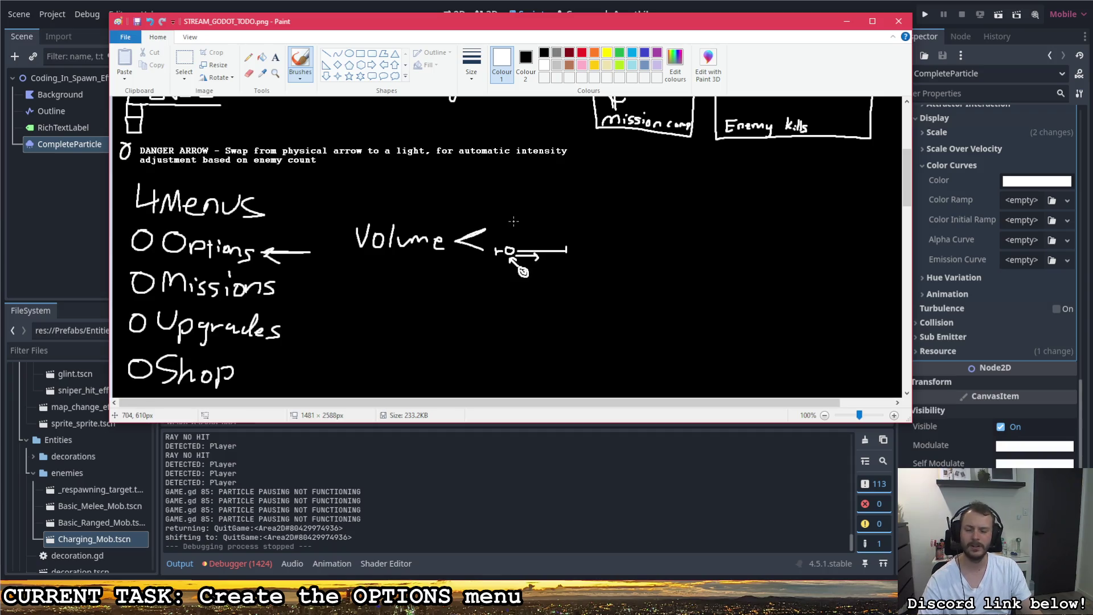
pyautogui.moveTo(499, 207)
pyautogui.mouseDown()
pyautogui.moveTo(549, 208)
pyautogui.moveTo(536, 216)
pyautogui.moveTo(501, 215)
pyautogui.moveTo(512, 196)
pyautogui.moveTo(535, 199)
pyautogui.mouseUp()
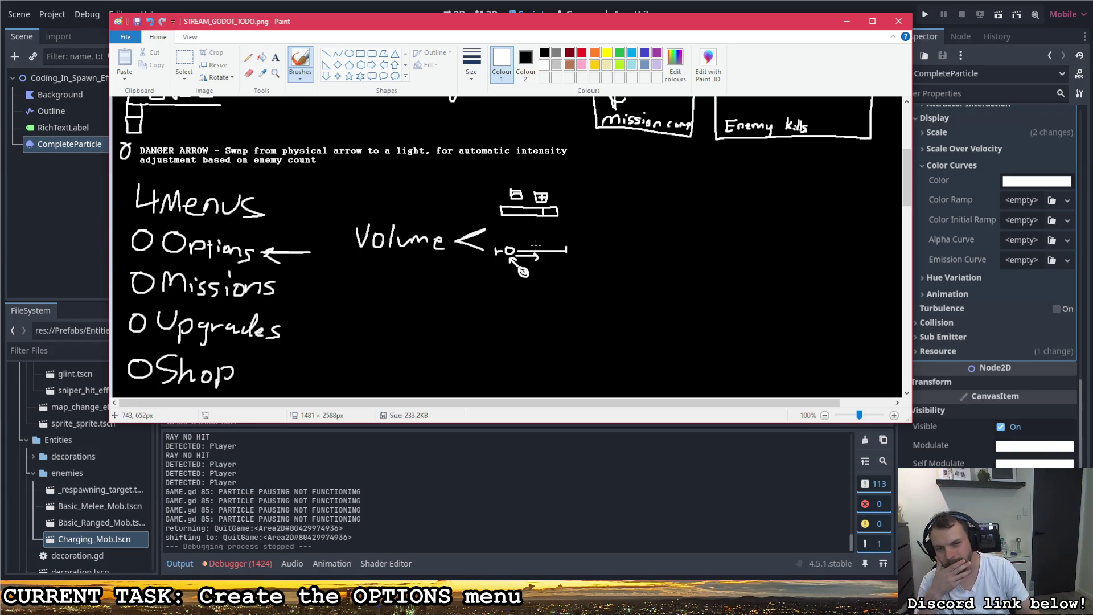
pyautogui.moveTo(533, 181)
pyautogui.mouseDown()
pyautogui.moveTo(499, 196)
pyautogui.moveTo(561, 225)
pyautogui.moveTo(533, 179)
pyautogui.mouseUp()
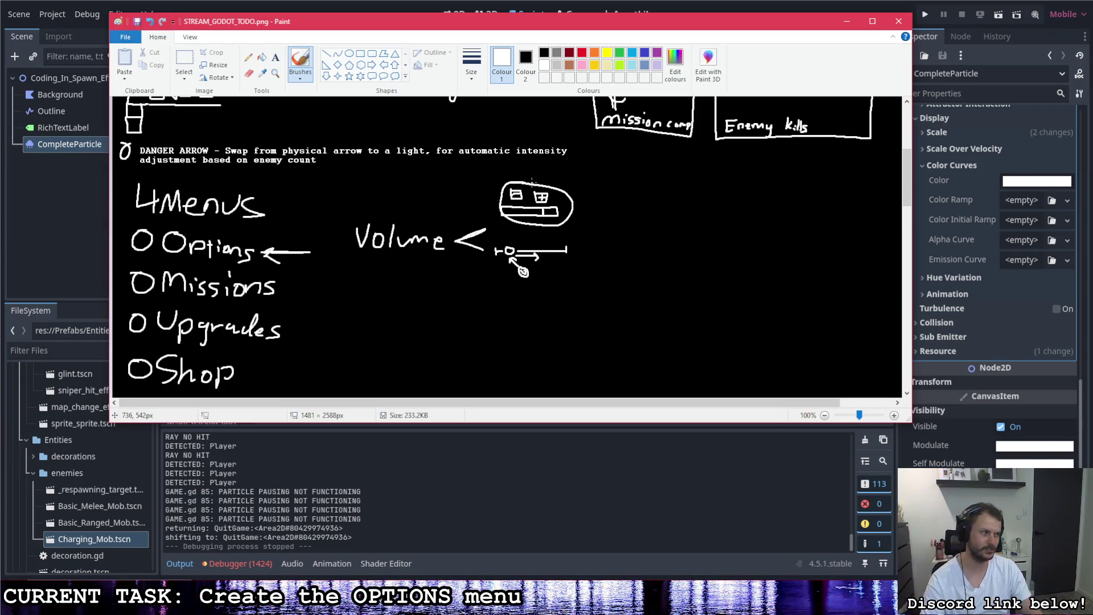
# - Replace the circle with a 'Shoot' label, write 'Drag' above the slider and '— Fullscreen?' below
pyautogui.hotkey('ctrl', 'z')
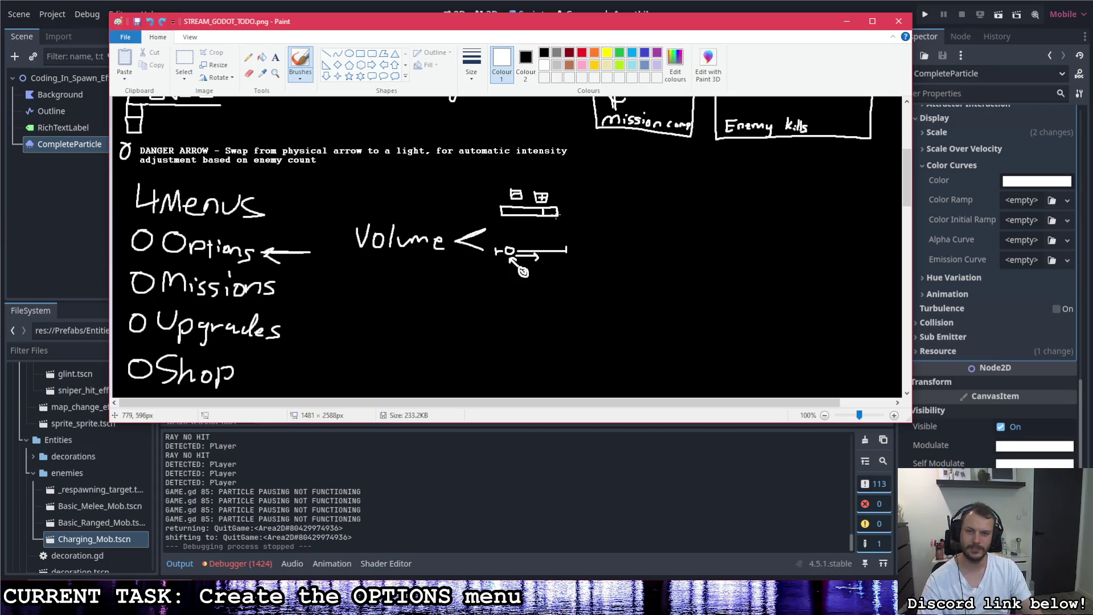
pyautogui.moveTo(519, 173)
pyautogui.mouseDown()
pyautogui.moveTo(512, 181)
pyautogui.moveTo(543, 180)
pyautogui.moveTo(553, 203)
pyautogui.mouseUp()
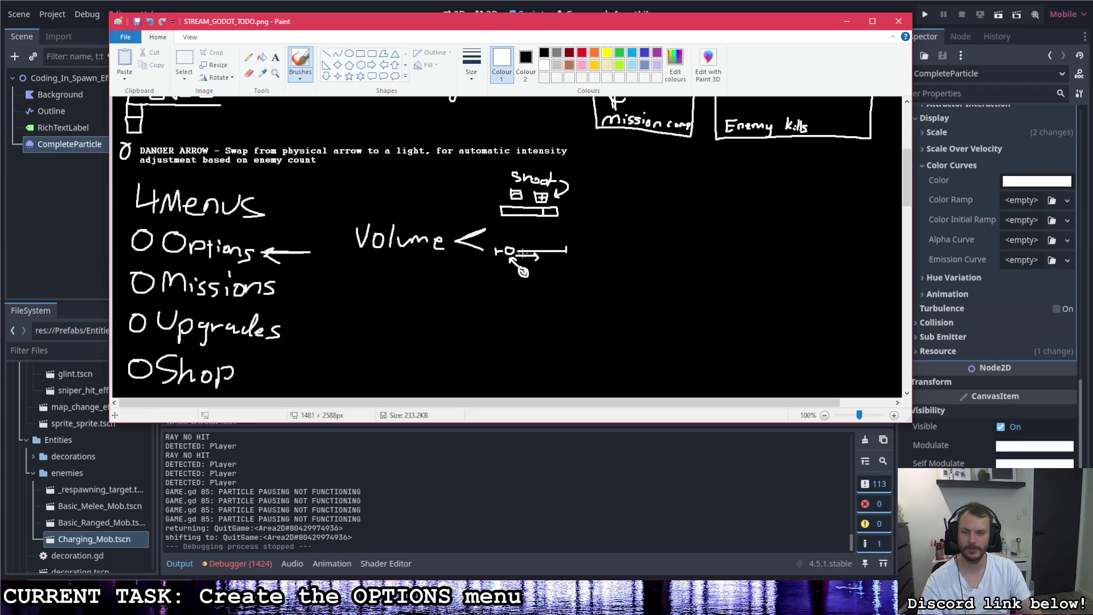
pyautogui.moveTo(509, 230)
pyautogui.mouseDown()
pyautogui.moveTo(512, 239)
pyautogui.moveTo(548, 233)
pyautogui.moveTo(537, 260)
pyautogui.mouseUp()
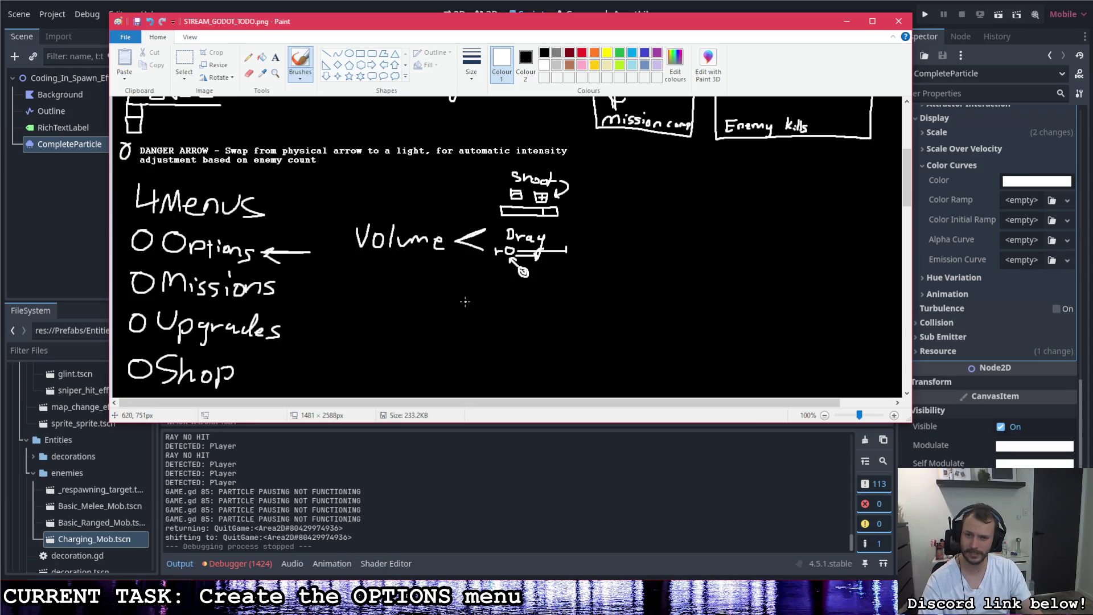
pyautogui.moveTo(455, 300)
pyautogui.mouseDown()
pyautogui.moveTo(592, 302)
pyautogui.moveTo(584, 297)
pyautogui.moveTo(587, 306)
pyautogui.moveTo(619, 292)
pyautogui.moveTo(612, 303)
pyautogui.mouseUp()
pyautogui.click(610, 308)
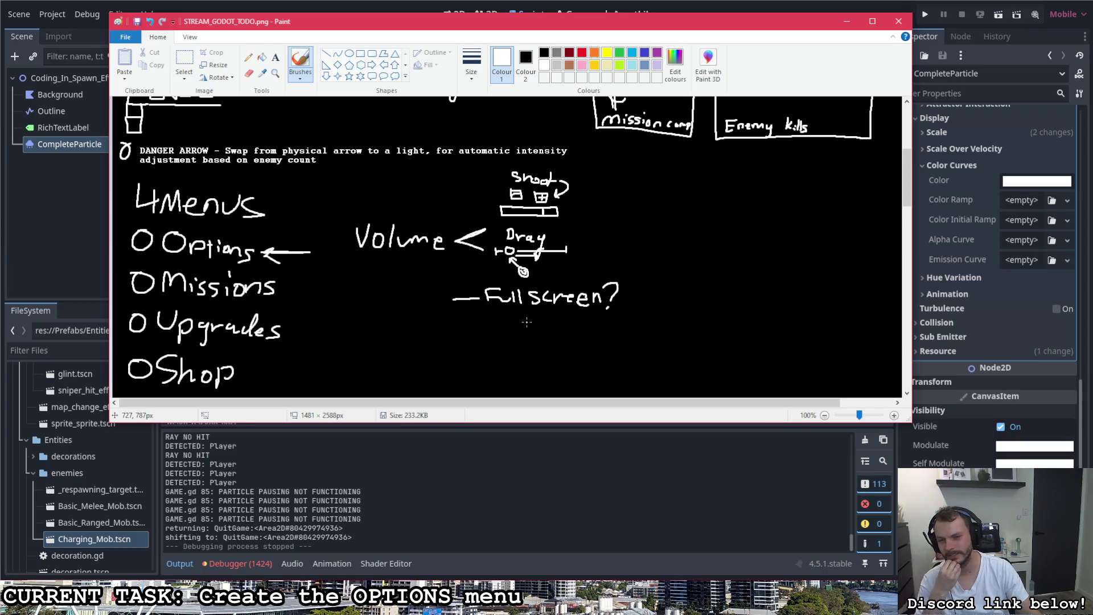
# - Handwrite '— Effects toggle?' beneath the Fullscreen? line
pyautogui.moveTo(454, 327); pyautogui.dragTo(477, 327)
pyautogui.moveTo(488, 320)
pyautogui.mouseDown()
pyautogui.moveTo(500, 337)
pyautogui.moveTo(553, 339)
pyautogui.mouseUp()
pyautogui.moveTo(549, 327)
pyautogui.mouseDown()
pyautogui.moveTo(561, 340)
pyautogui.moveTo(587, 329)
pyautogui.mouseUp()
pyautogui.click(576, 336)
pyautogui.moveTo(586, 341)
pyautogui.mouseDown()
pyautogui.moveTo(593, 333)
pyautogui.moveTo(606, 359)
pyautogui.mouseUp()
pyautogui.moveTo(617, 323); pyautogui.dragTo(619, 344)
pyautogui.moveTo(622, 337); pyautogui.dragTo(638, 342)
pyautogui.click(638, 351)
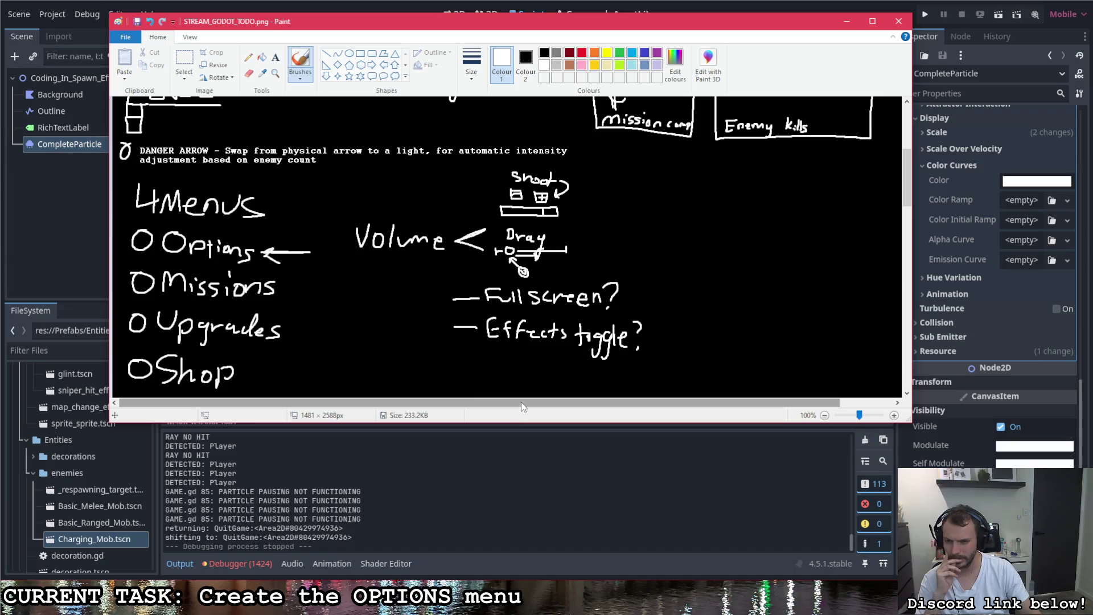
# - Draw a curly brace from the Options arrow to the options mockup, then scroll back to the top
pyautogui.moveTo(310, 251)
pyautogui.mouseDown()
pyautogui.moveTo(336, 217)
pyautogui.moveTo(369, 203)
pyautogui.mouseUp()
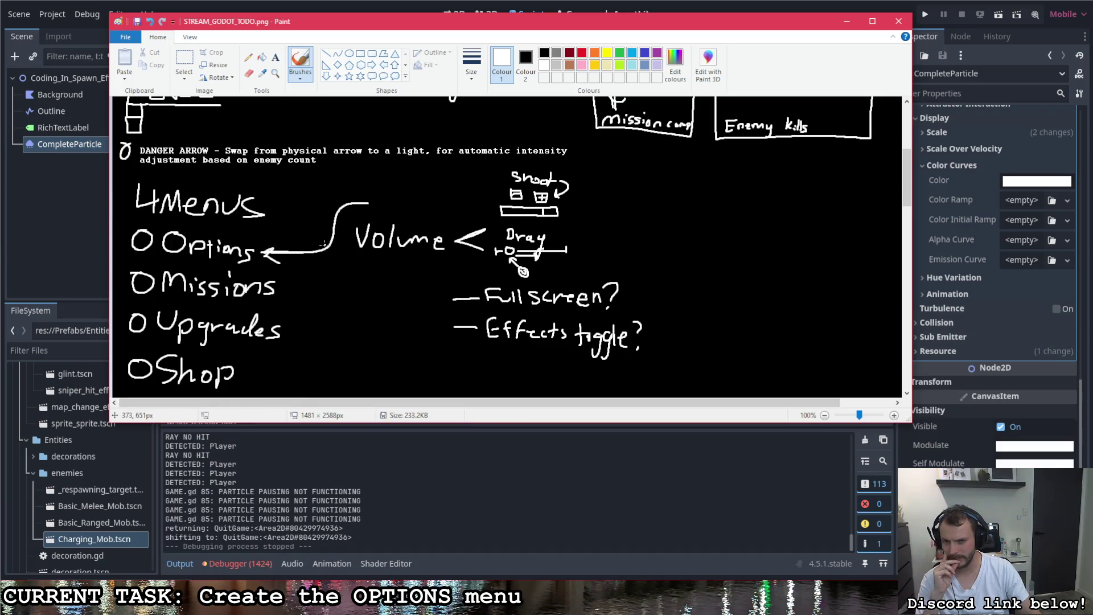
pyautogui.moveTo(310, 252)
pyautogui.mouseDown()
pyautogui.moveTo(345, 319)
pyautogui.moveTo(410, 354)
pyautogui.mouseUp()
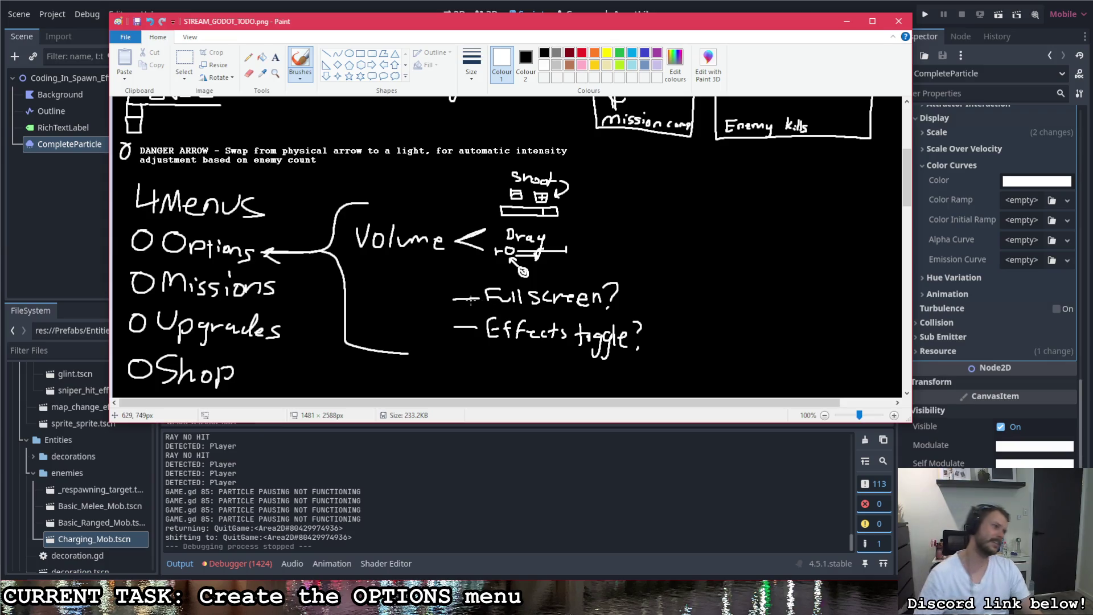
pyautogui.scroll(4, 415, 293)
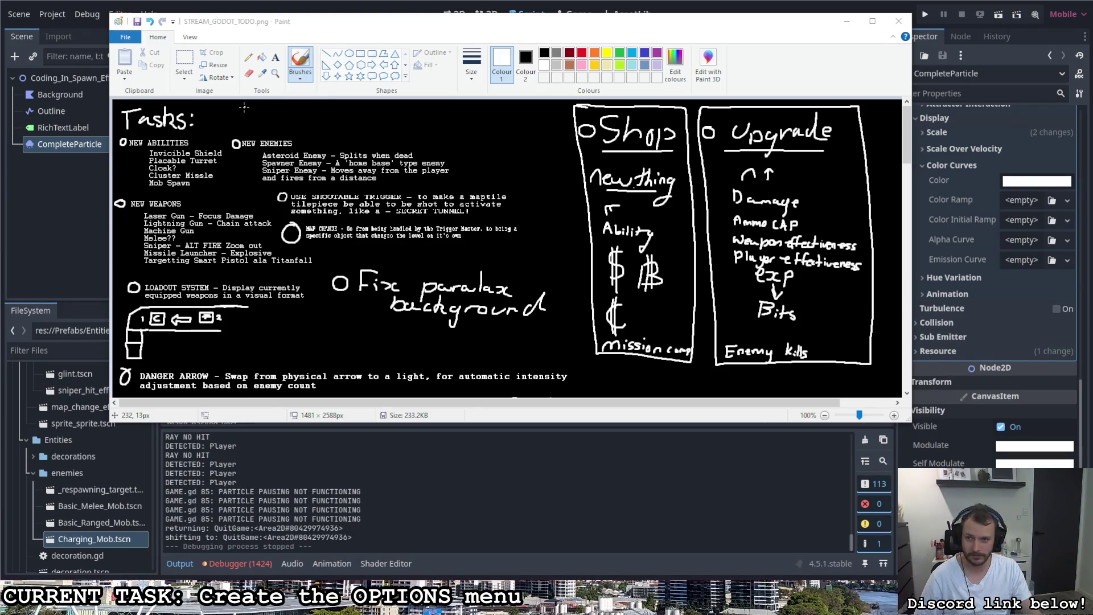
# - Write and underline 'O Options Menu' beside Tasks:, then save the image
pyautogui.click(223, 115)
pyautogui.hotkey('ctrl', 'z')
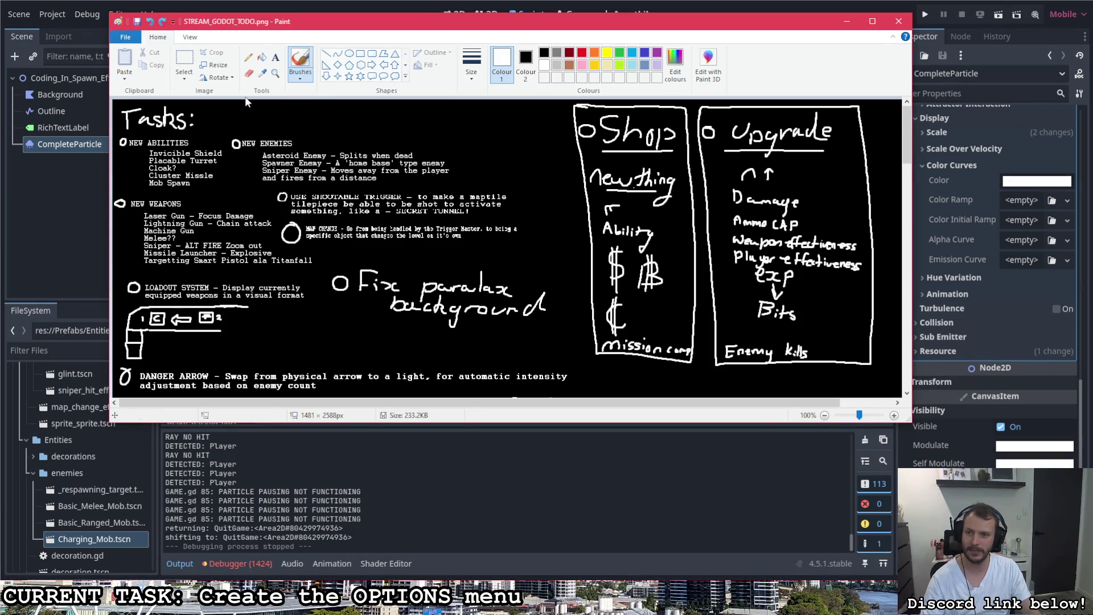
pyautogui.moveTo(229, 107)
pyautogui.mouseDown()
pyautogui.moveTo(291, 128)
pyautogui.moveTo(346, 117)
pyautogui.moveTo(358, 129)
pyautogui.moveTo(380, 111)
pyautogui.moveTo(399, 128)
pyautogui.moveTo(428, 124)
pyautogui.mouseUp()
pyautogui.moveTo(261, 130); pyautogui.dragTo(437, 130)
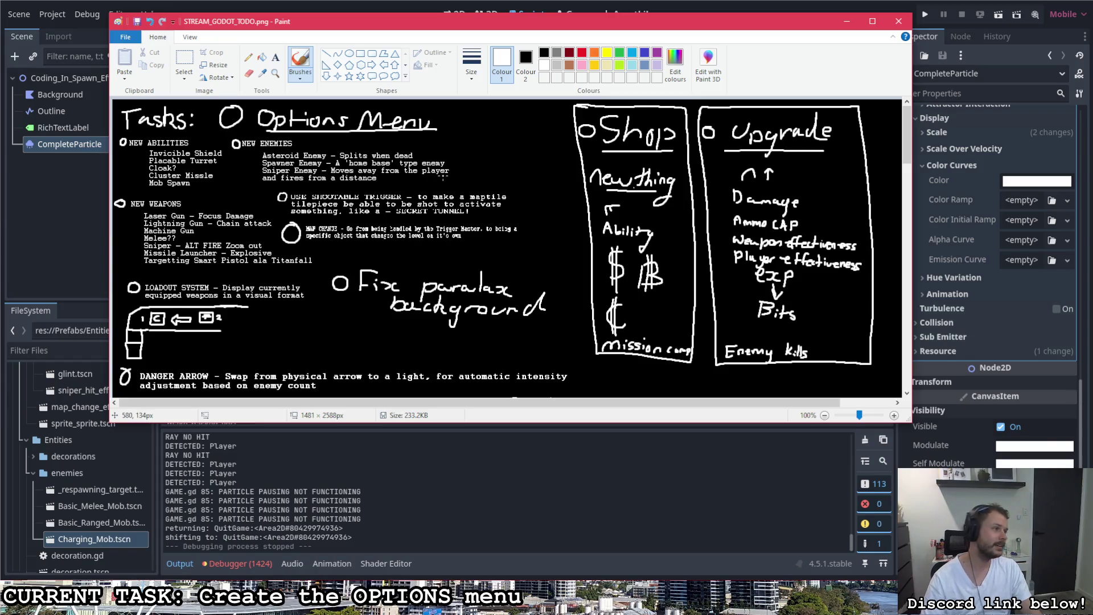
pyautogui.hotkey('ctrl', 's')
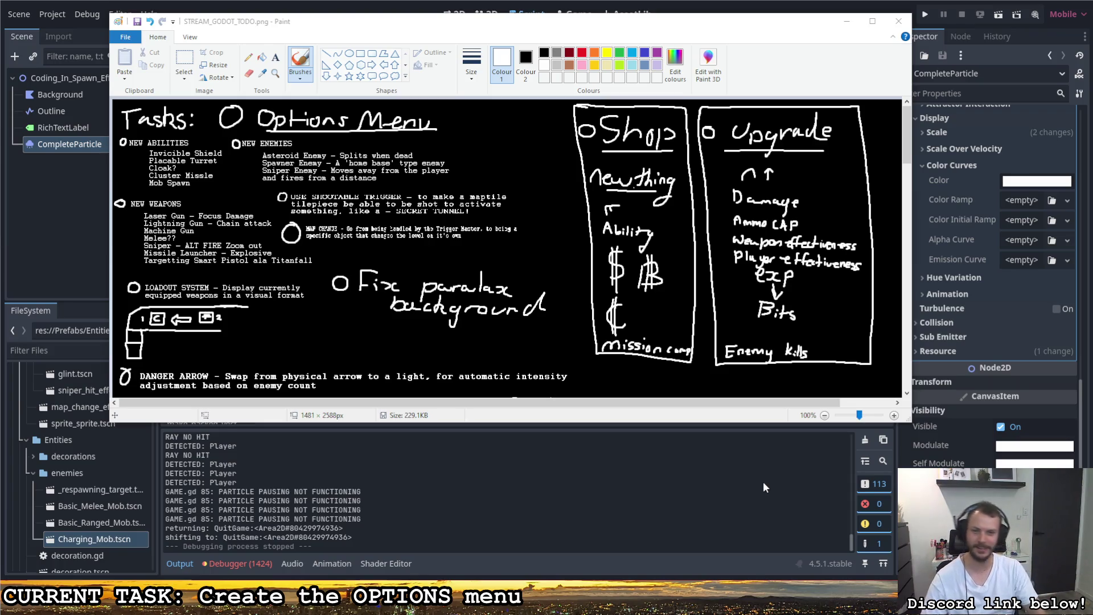
pyautogui.click(644, 295)
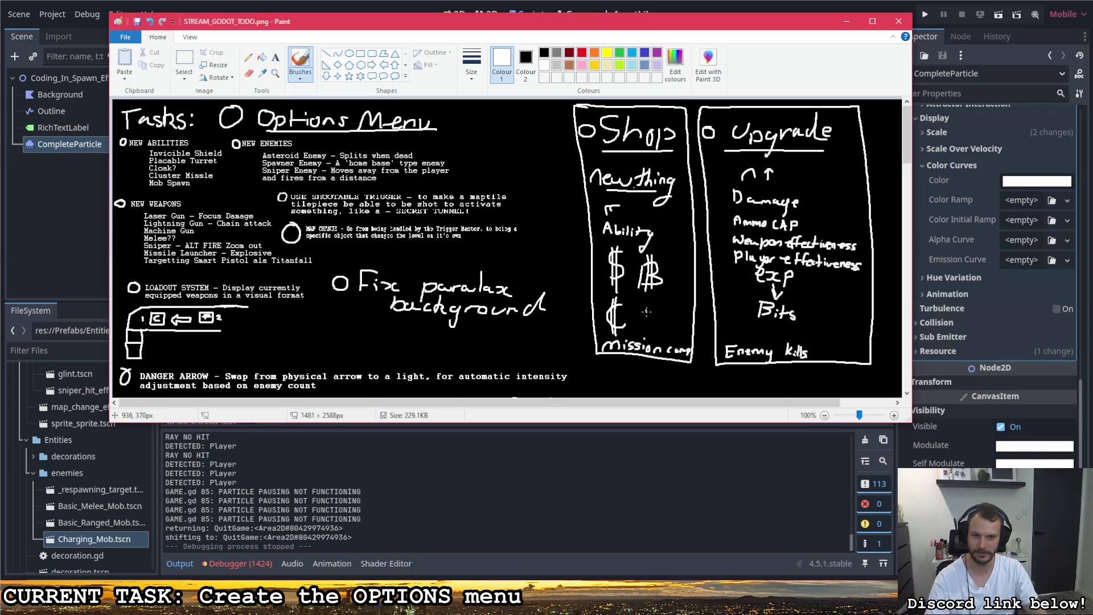
# - Label the down arrow under Upgrade 'Scroll Down', then close Paint
pyautogui.scroll(-3, 654, 327)
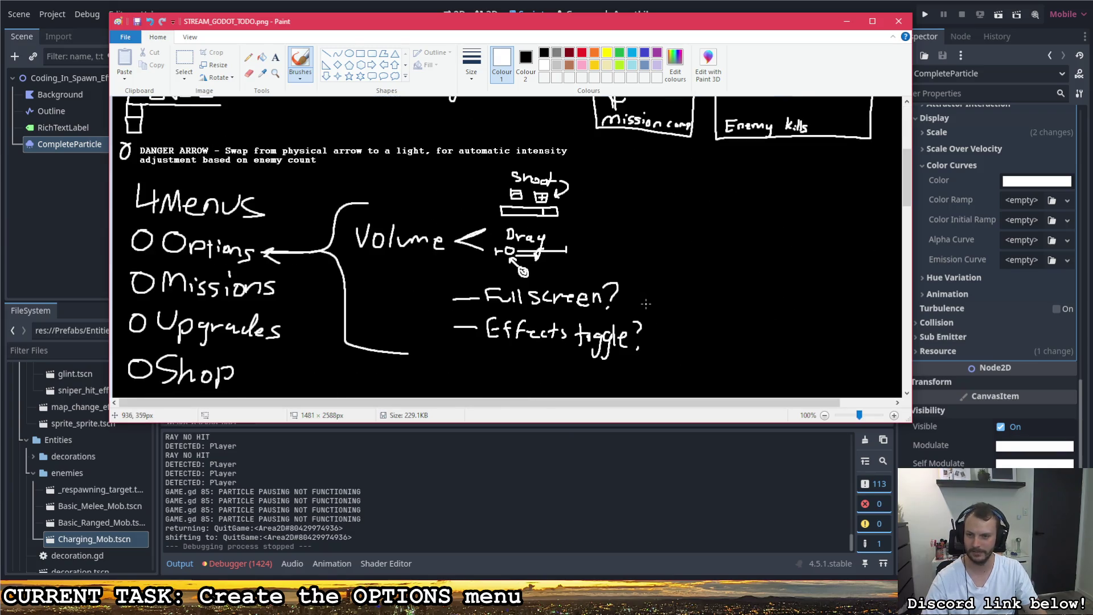
pyautogui.scroll(3, 647, 298)
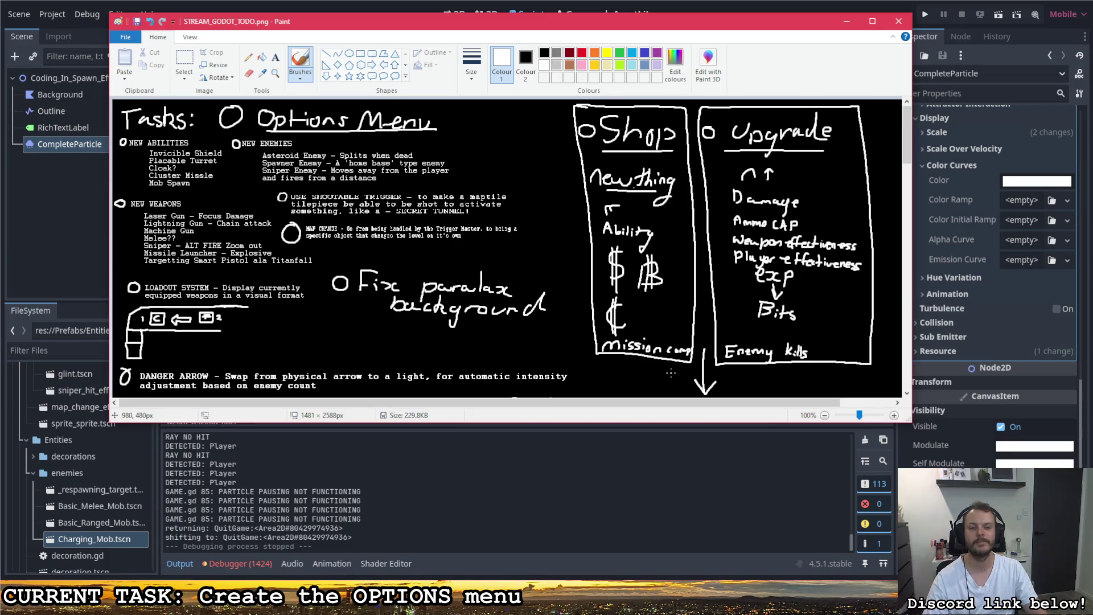
pyautogui.moveTo(681, 383); pyautogui.dragTo(764, 388)
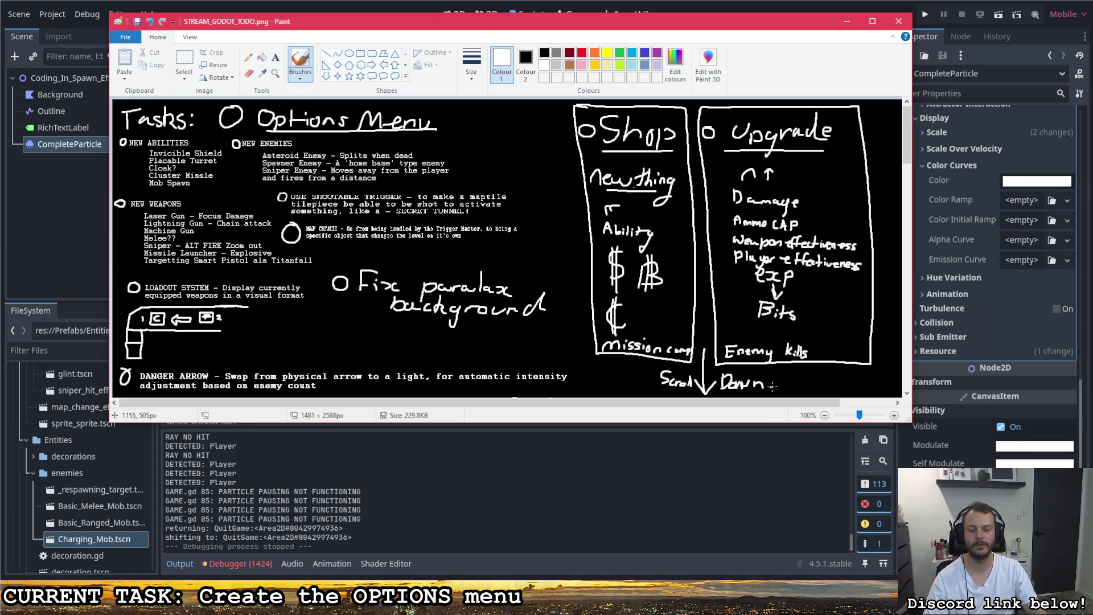
pyautogui.scroll(-10, 746, 329)
pyautogui.scroll(10, 746, 327)
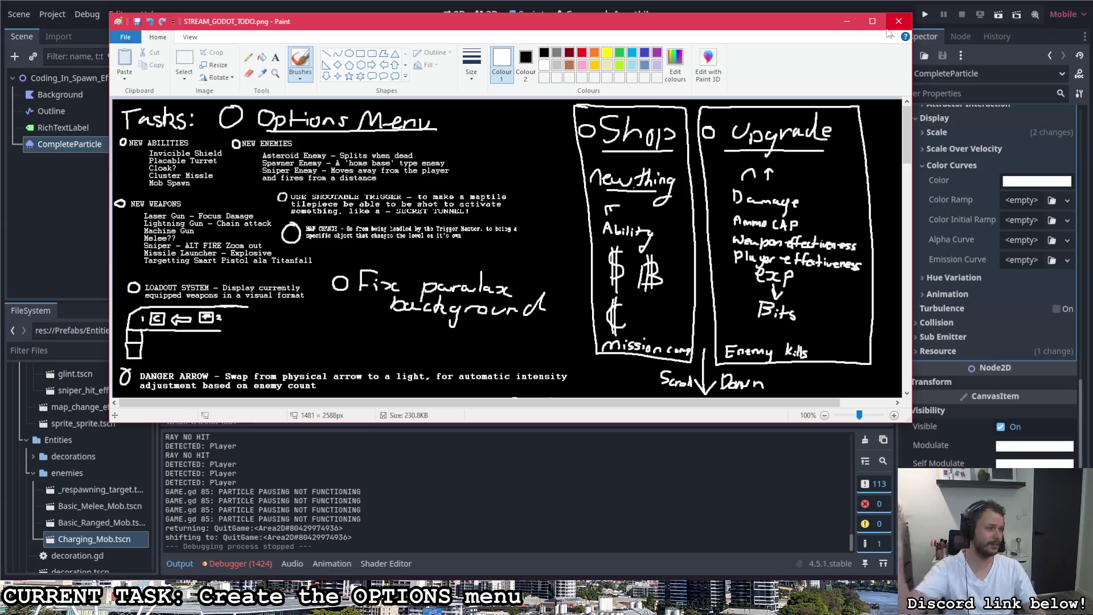
pyautogui.click(898, 21)
# - Launch the game, start it from the title screen, and walk into the Loadout room
pyautogui.click(925, 16)
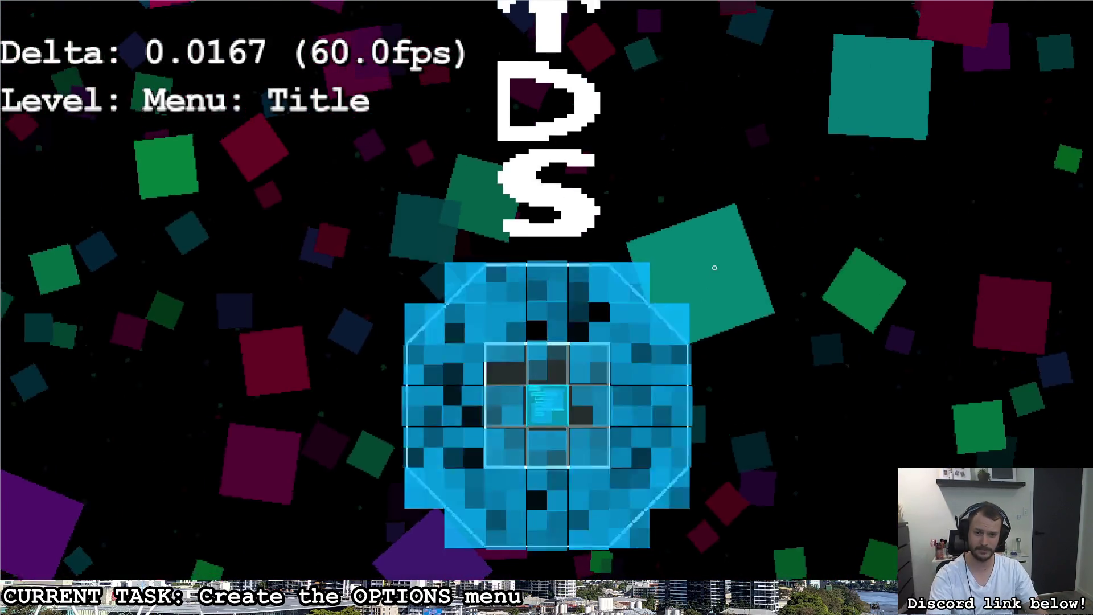
pyautogui.click(715, 267)
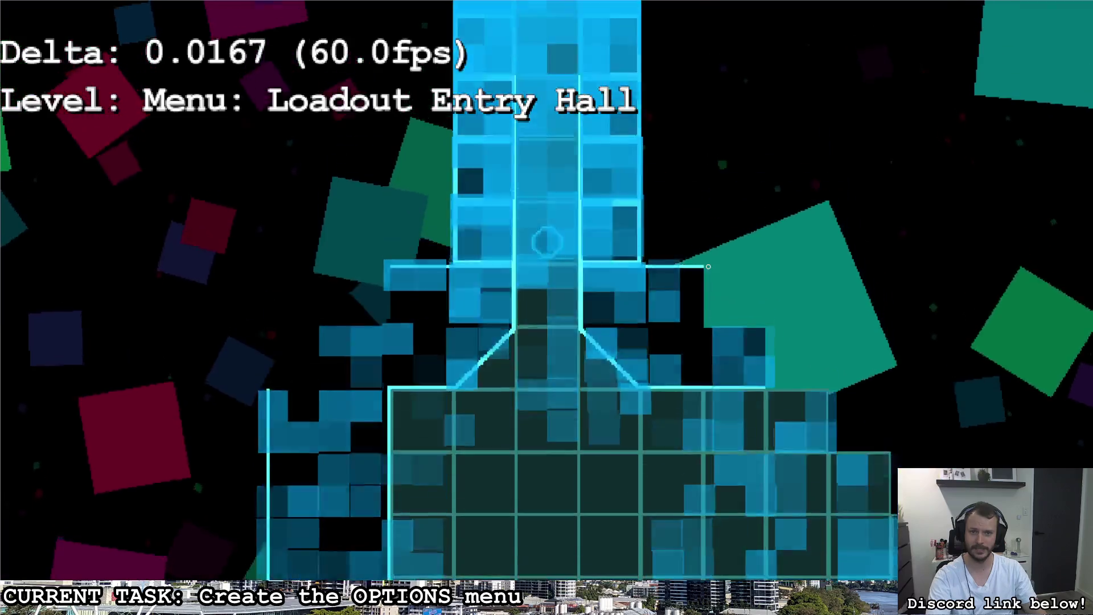
pyautogui.press('w')
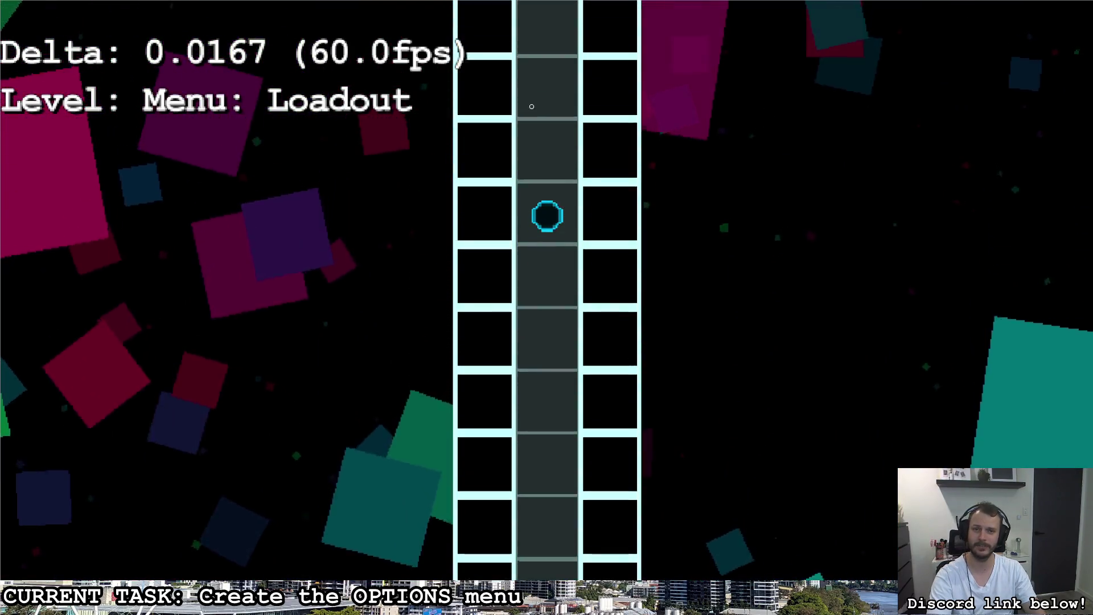
pyautogui.press('w')
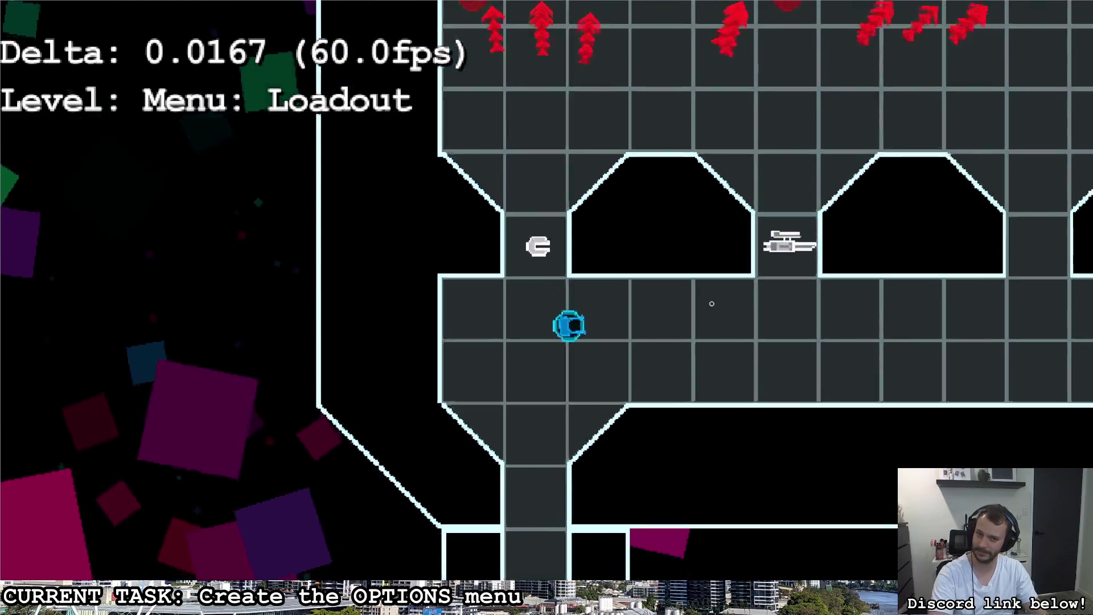
pyautogui.press('d')
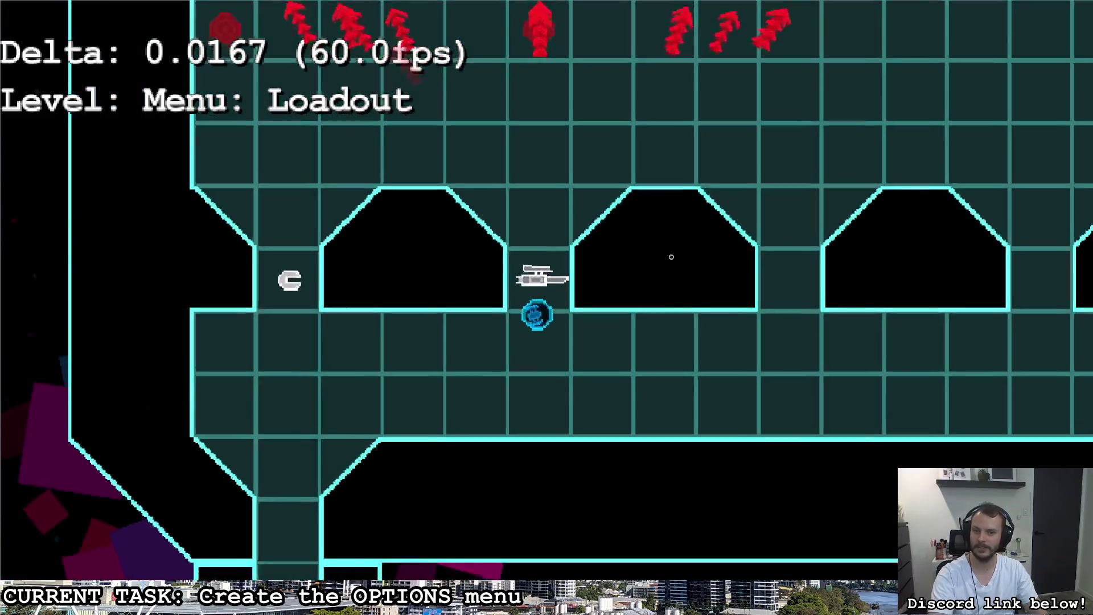
pyautogui.press('a')
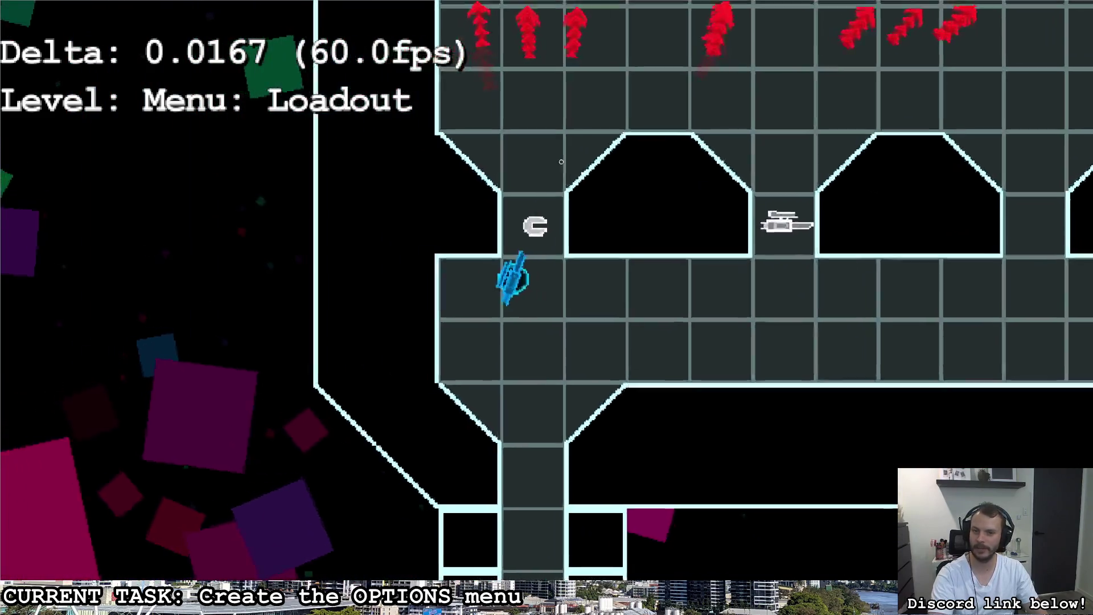
pyautogui.press('w')
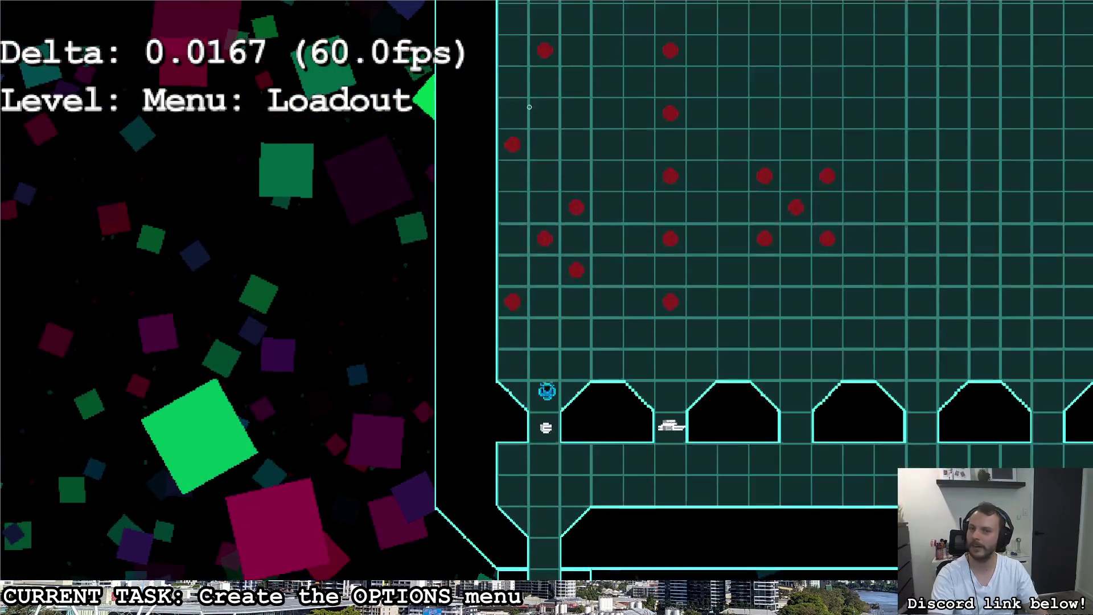
# - Shoot the enemy targets at the top of the room
pyautogui.click(533, 249)
pyautogui.click(579, 271)
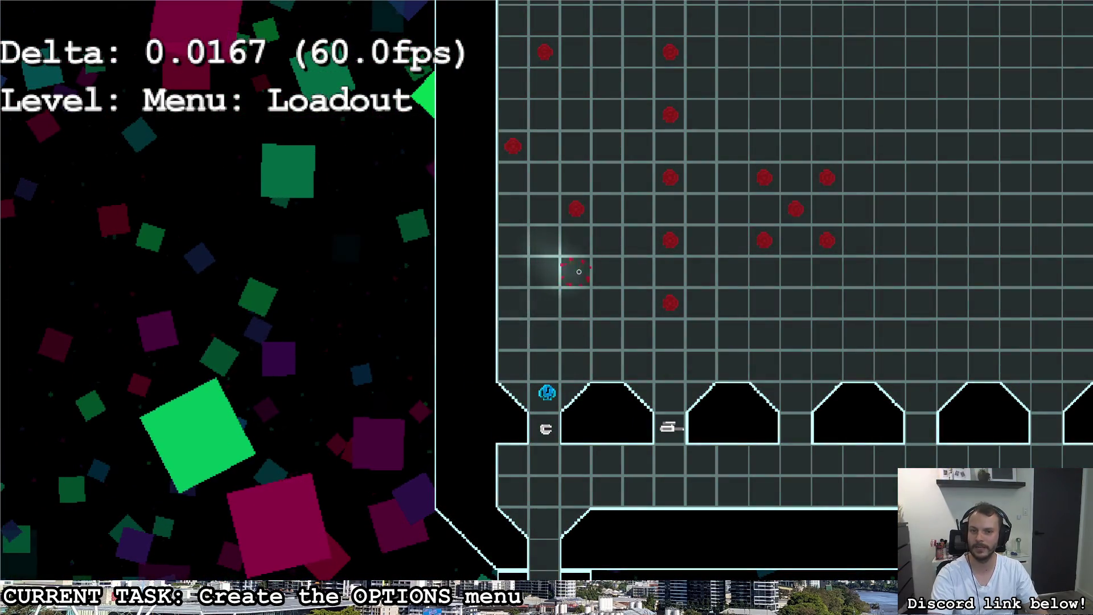
pyautogui.click(578, 200)
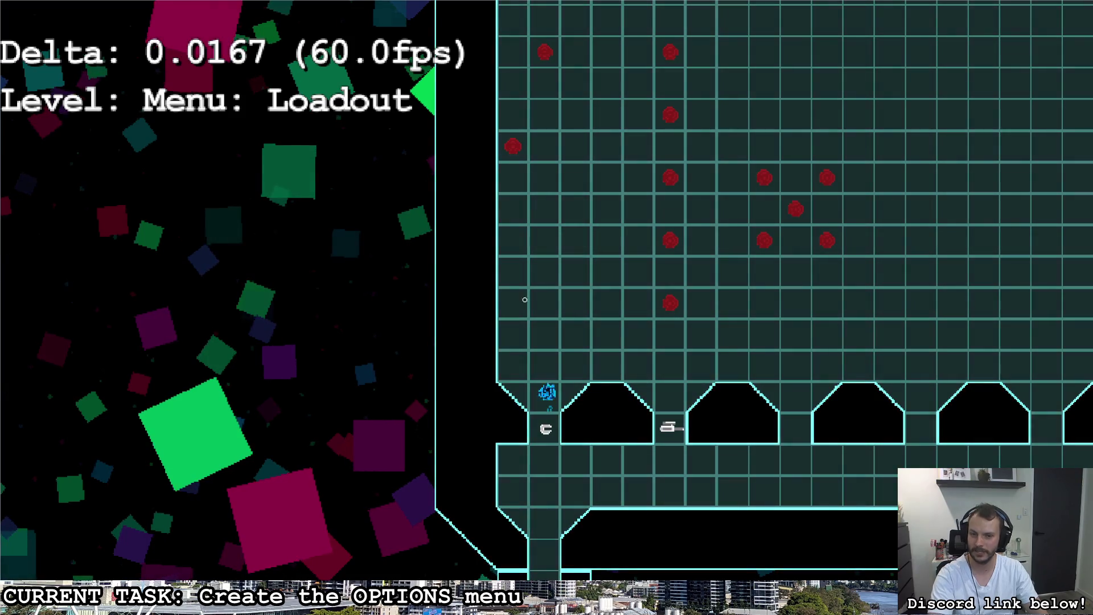
pyautogui.click(544, 57)
pyautogui.click(545, 54)
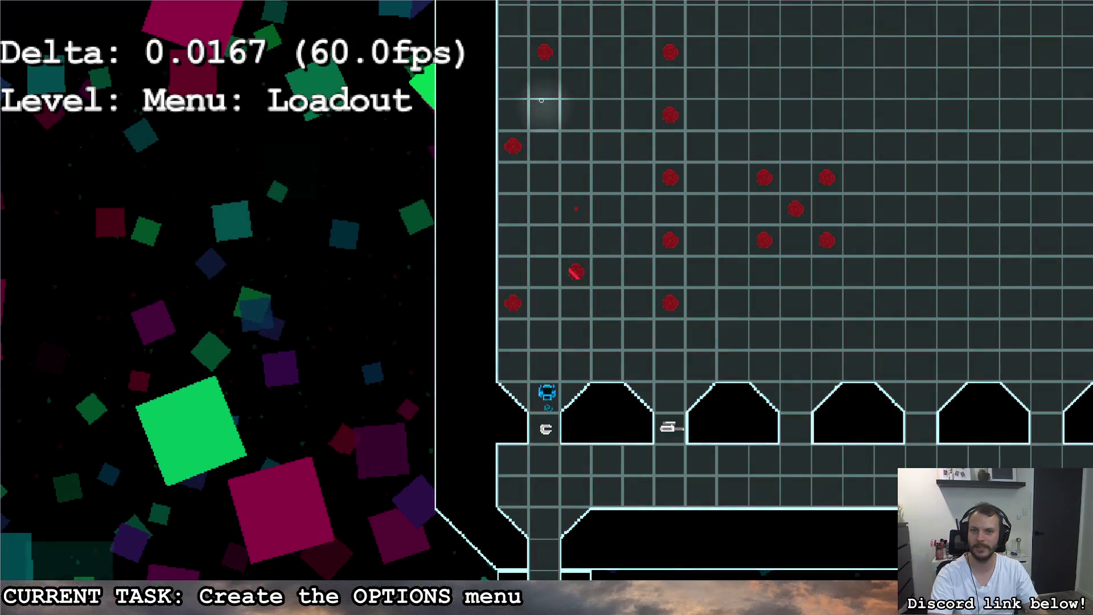
# - Walk down the corridor to below the gun, back up into the target room, and fire at the targets
pyautogui.press('s')
pyautogui.press('d')
pyautogui.press('a')
pyautogui.press('a')
pyautogui.press('d')
pyautogui.press('w')
pyautogui.press('a')
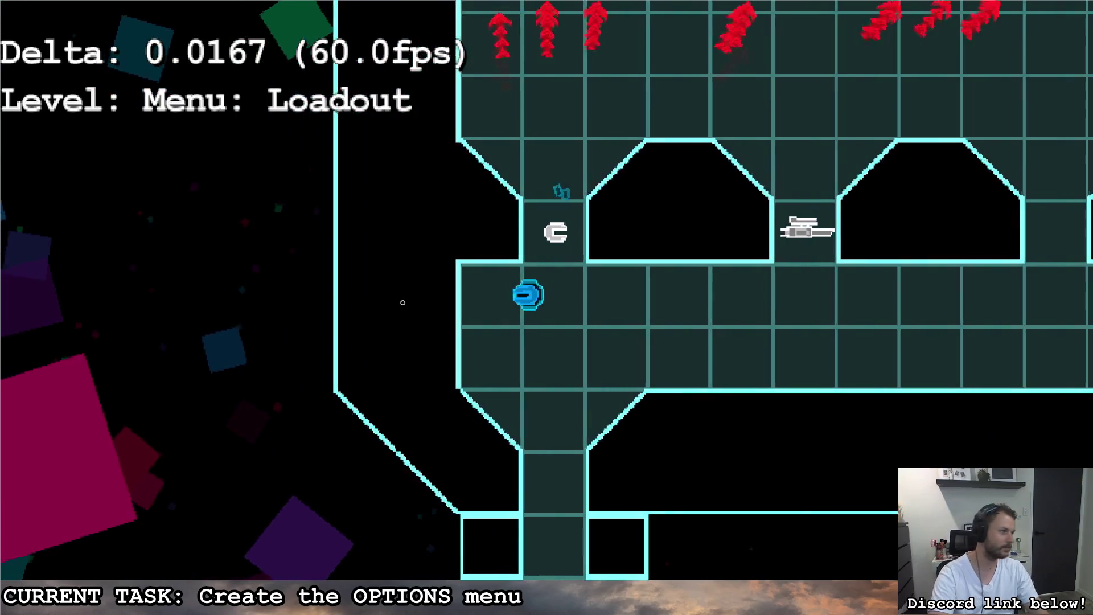
pyautogui.press('d')
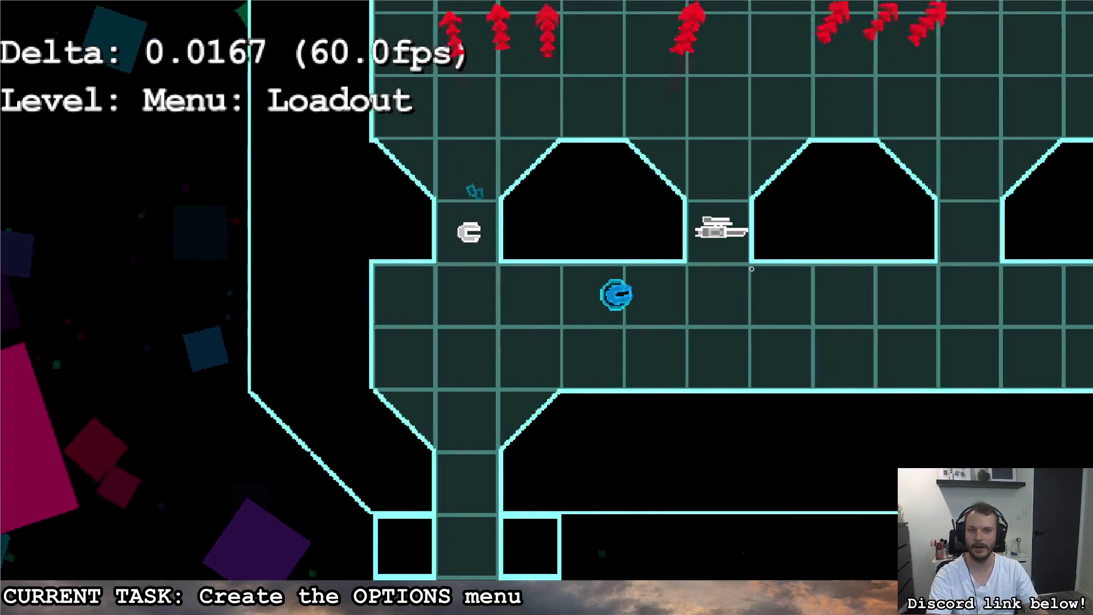
pyautogui.press('w')
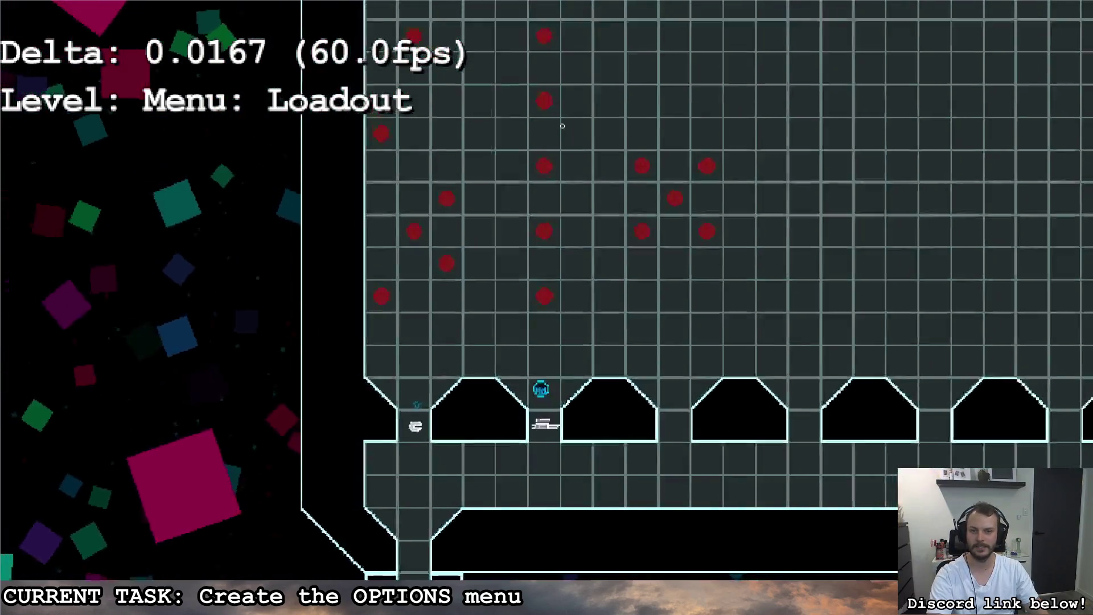
pyautogui.click(548, 79)
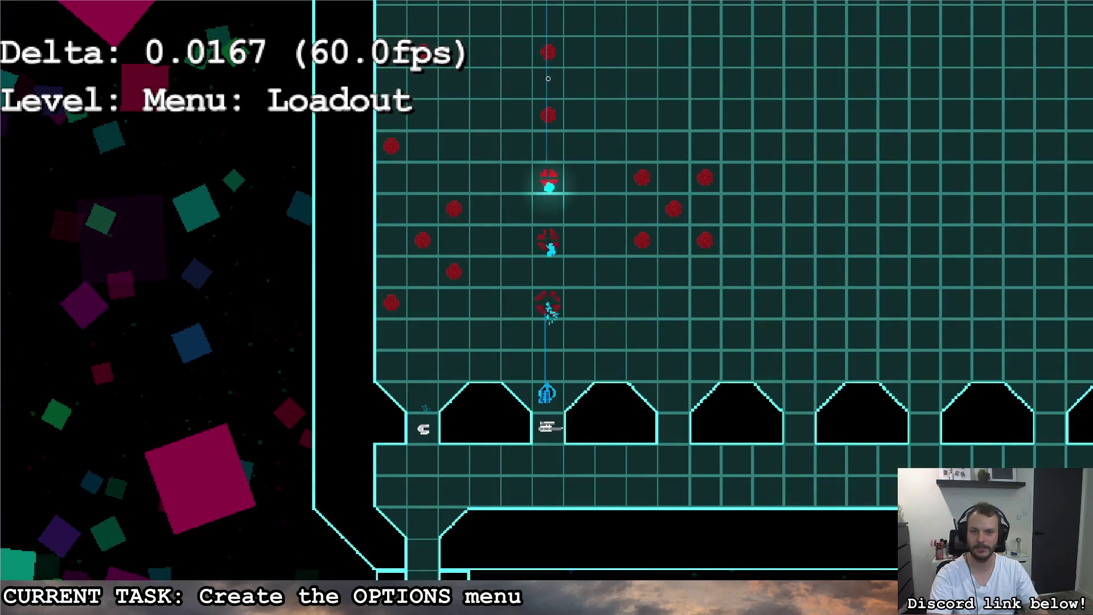
# - Walk down and right along the corridor into the exit shaft
pyautogui.press('s')
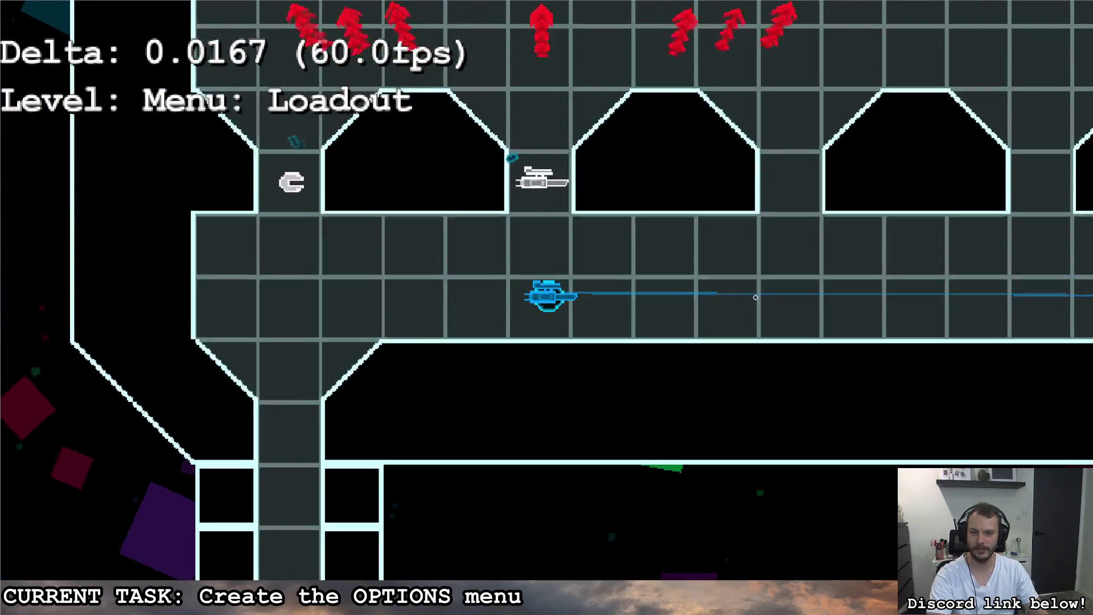
pyautogui.press('d')
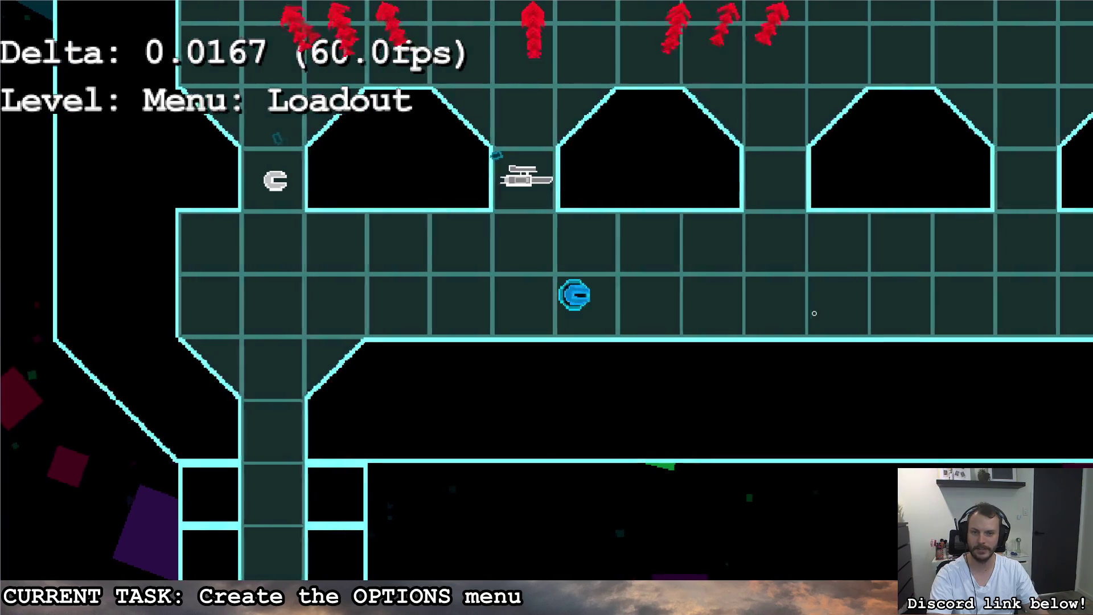
pyautogui.press('d')
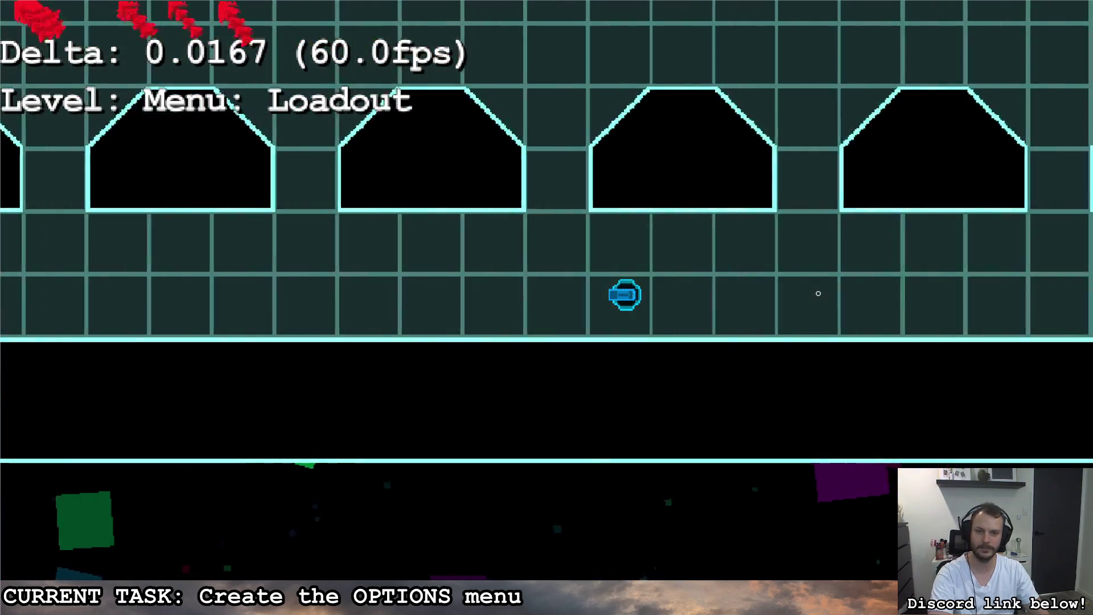
pyautogui.press('d')
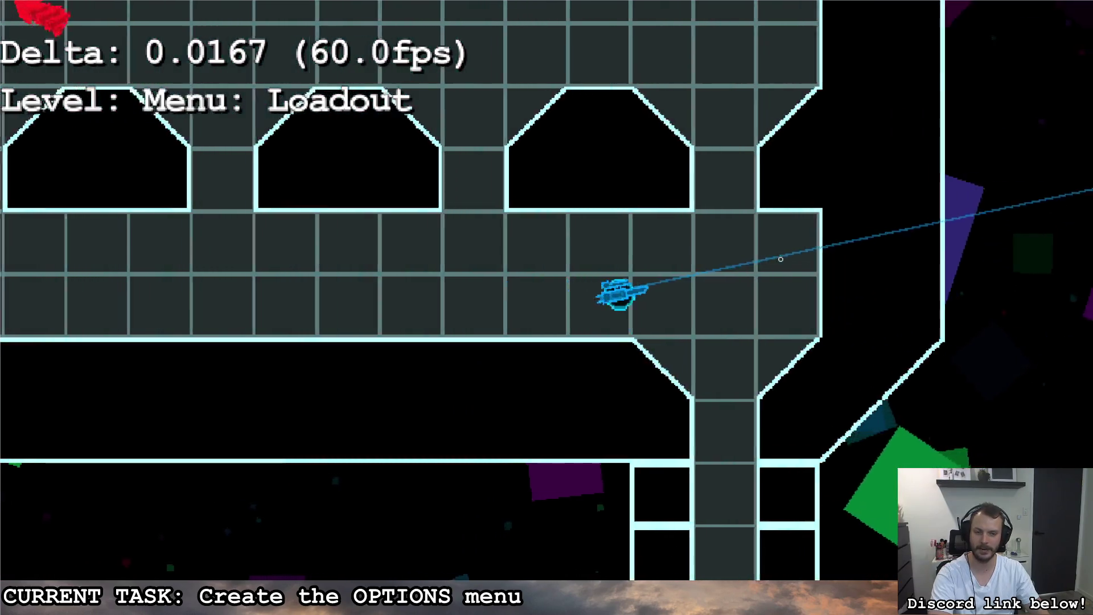
pyautogui.press('s')
pyautogui.press('s')
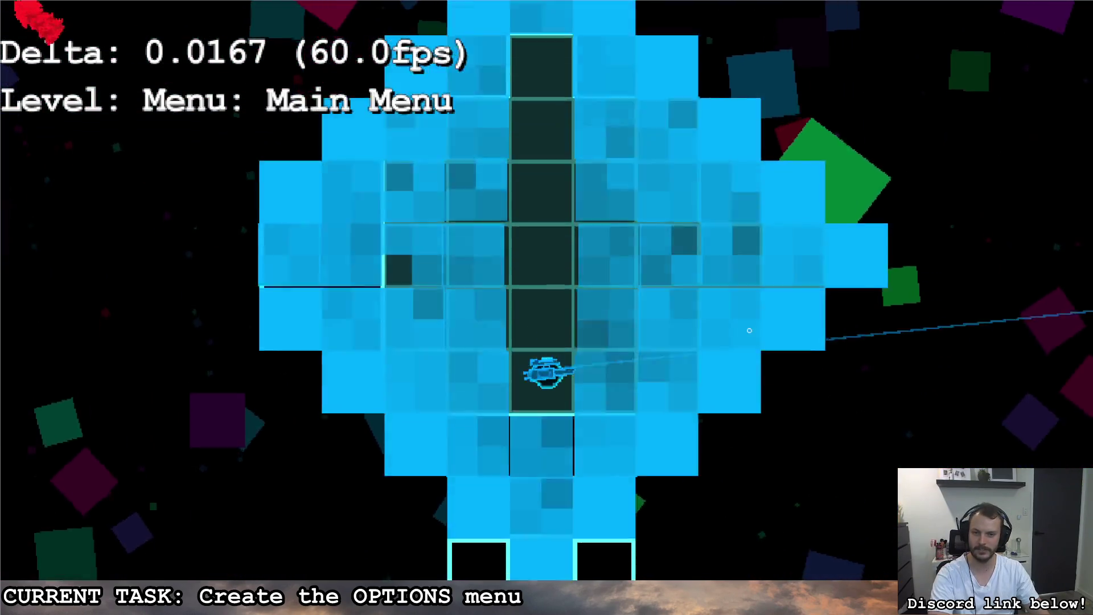
# - Steer the ship around the Main Menu room and out into the right corridor
pyautogui.press('d')
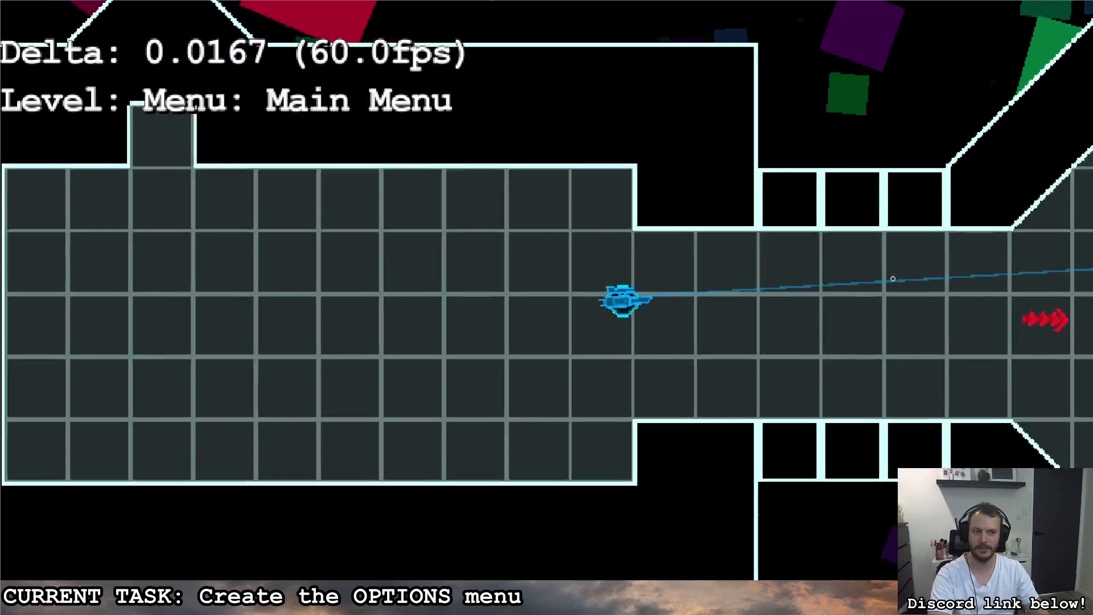
pyautogui.press('a')
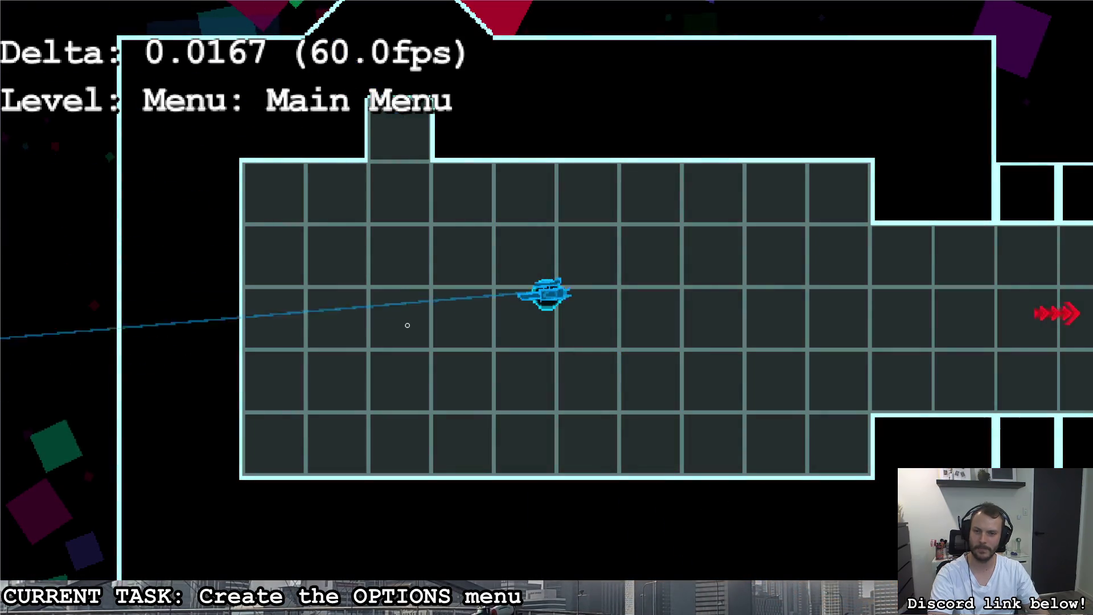
pyautogui.press('a')
pyautogui.press('s')
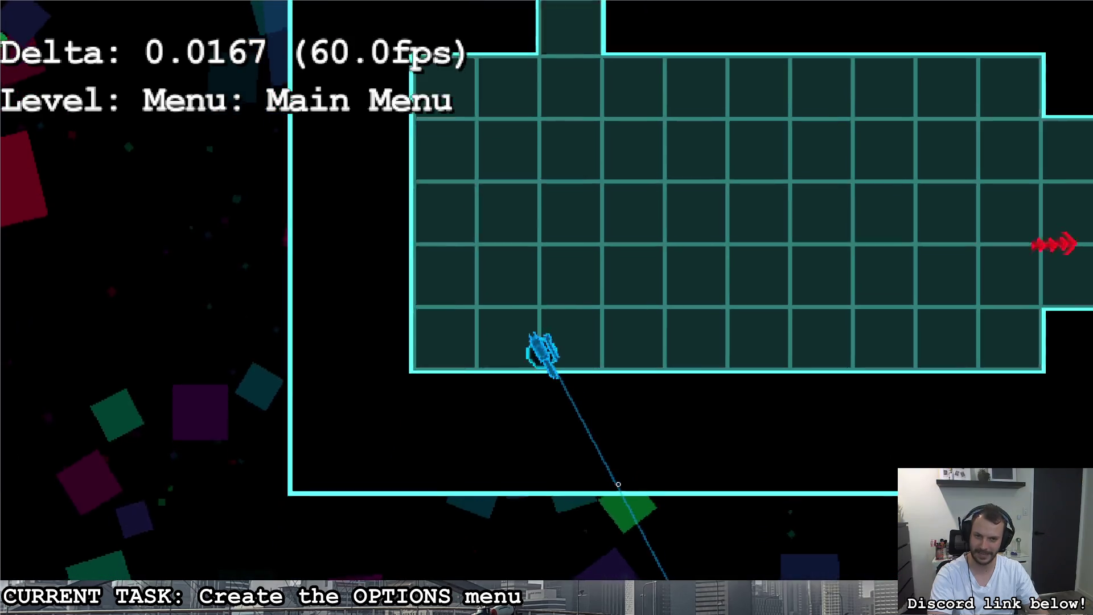
pyautogui.press('w')
pyautogui.press('d')
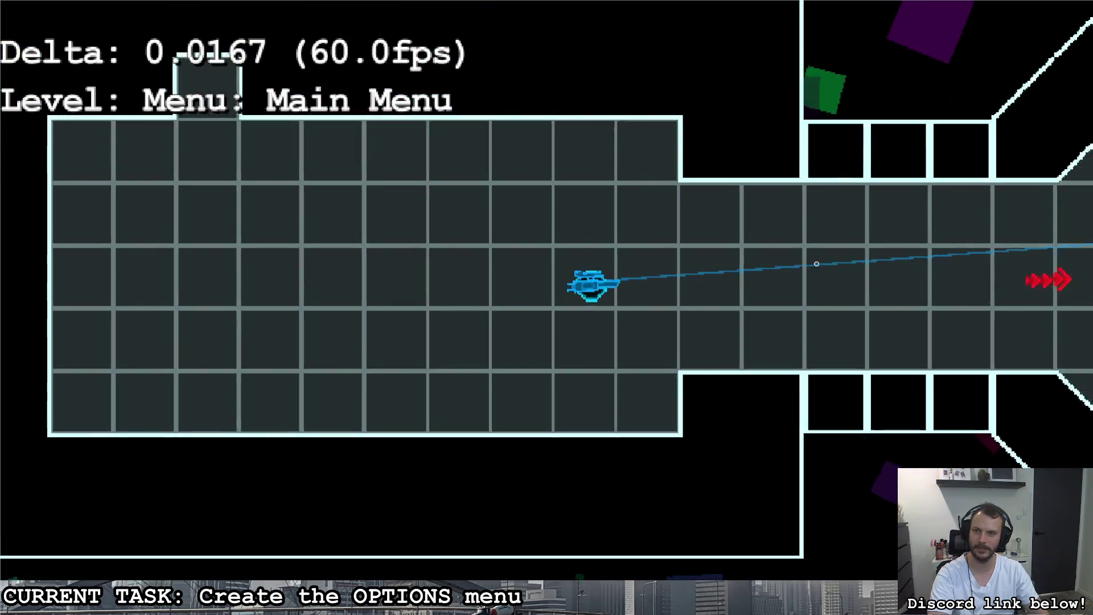
# - Fly through the octagonal room into the red target to start Battle: Default 1
pyautogui.press('s')
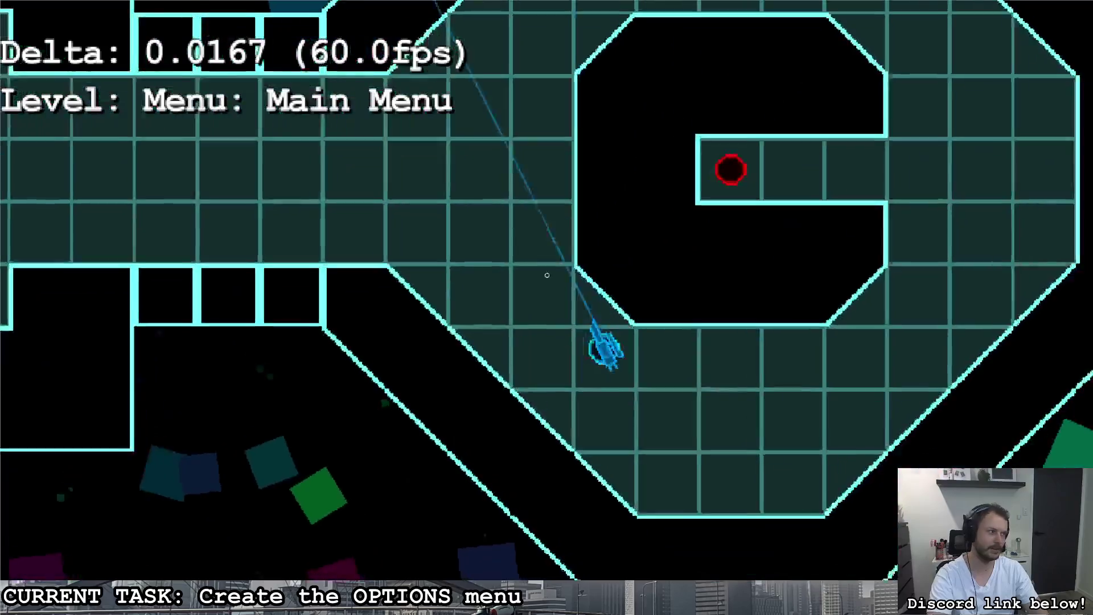
pyautogui.press('w')
pyautogui.press('a')
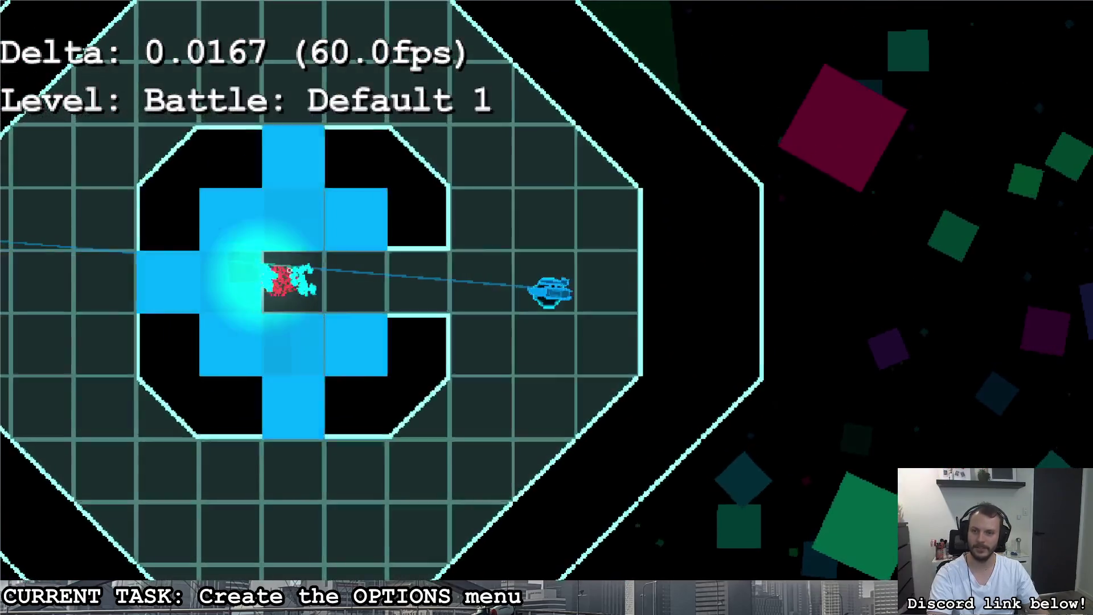
# - Move around the arena and shoot three red targets, including the red square
pyautogui.press('w')
pyautogui.press('a')
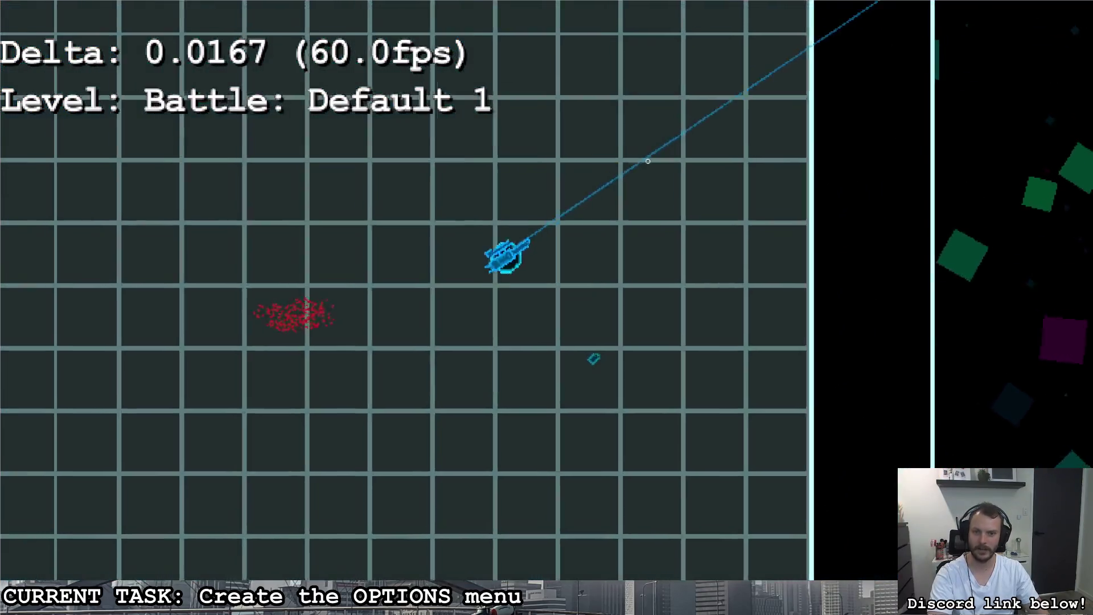
pyautogui.press('a')
pyautogui.press('s')
pyautogui.click(301, 377)
pyautogui.press('d')
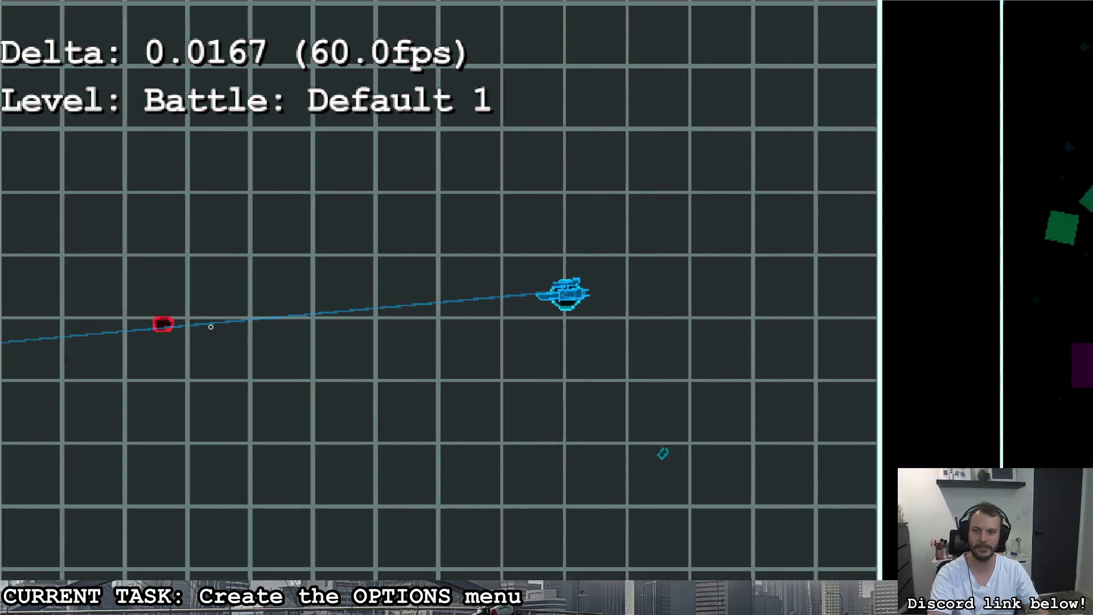
pyautogui.click(207, 321)
pyautogui.press('a')
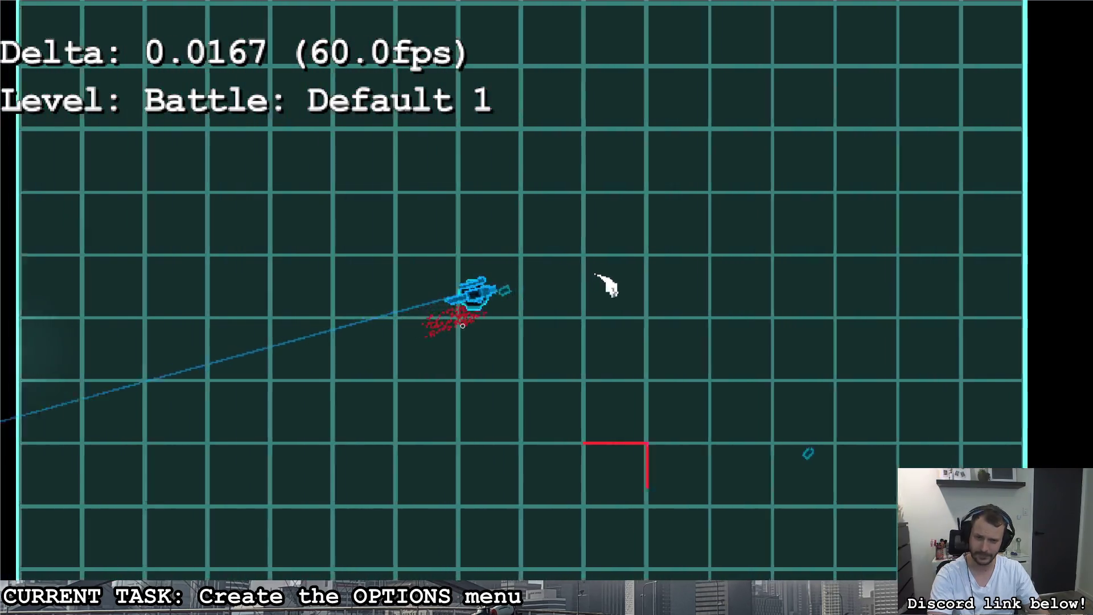
pyautogui.click(735, 464)
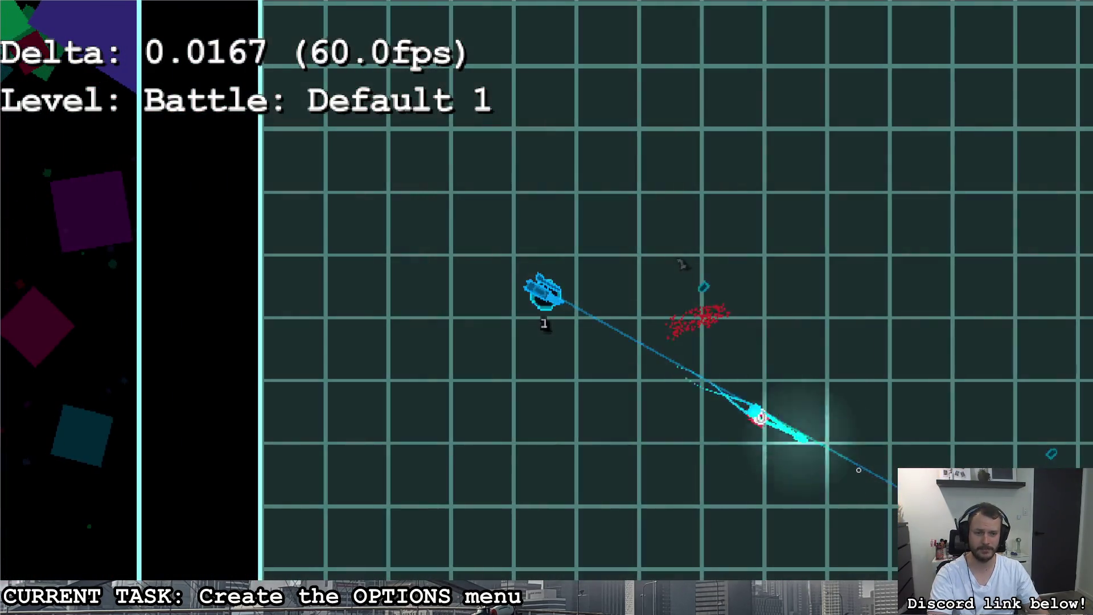
# - Maneuver the ship around the arena, right and down, then up and left
pyautogui.press('d')
pyautogui.press('s')
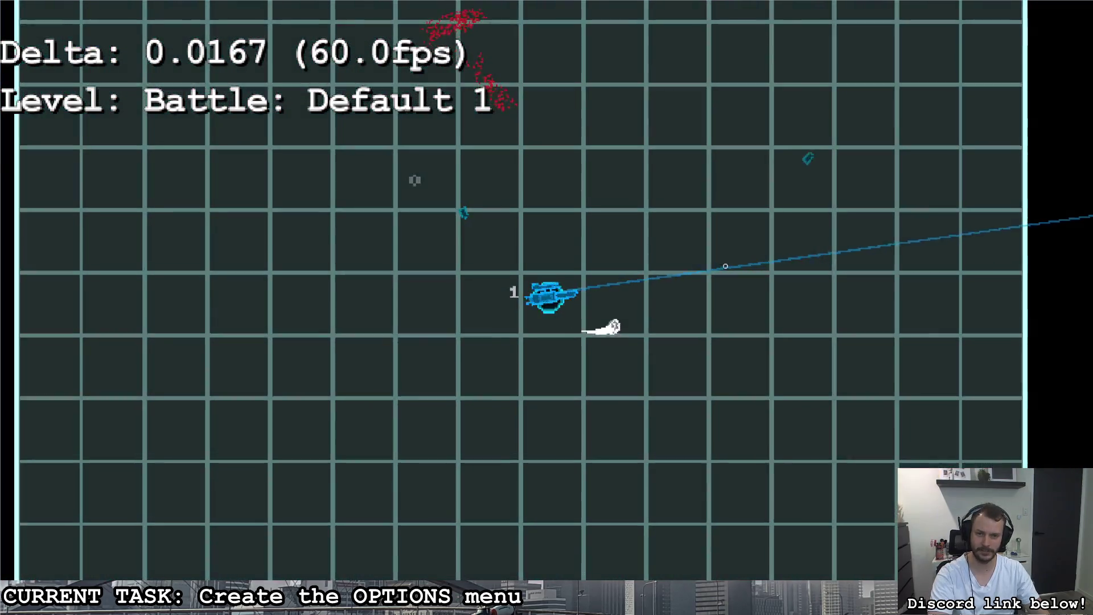
pyautogui.press('a')
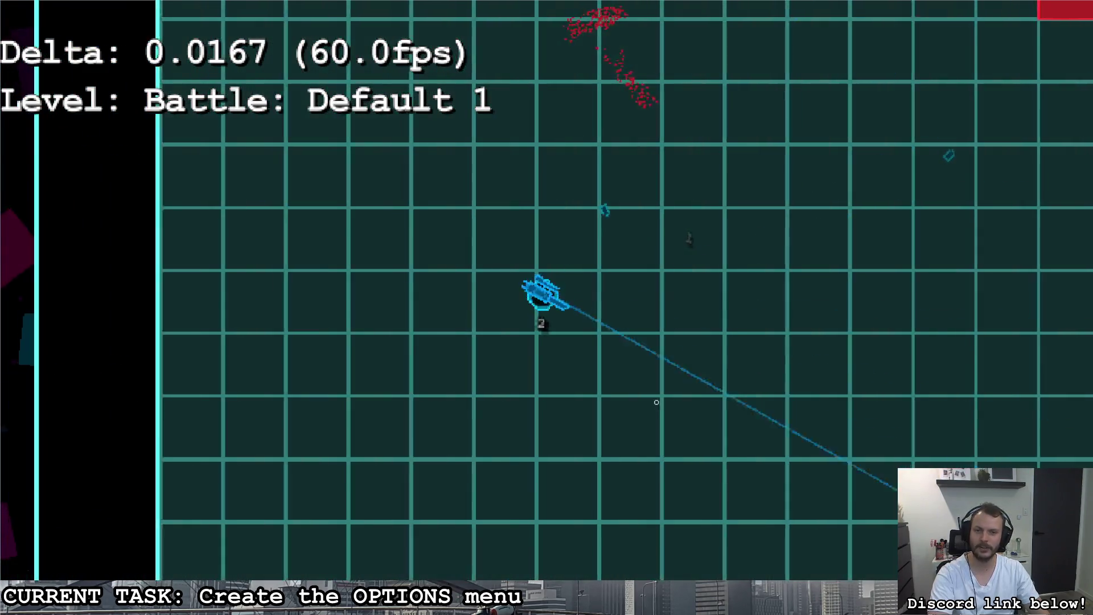
pyautogui.press('w')
pyautogui.press('a')
pyautogui.press('a')
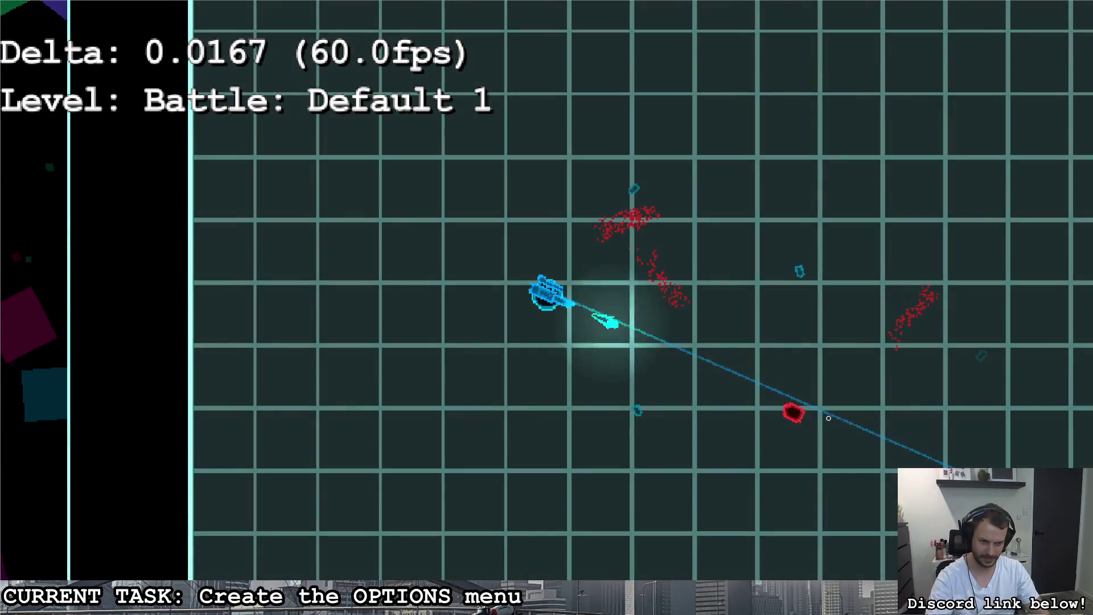
pyautogui.press('d')
pyautogui.press('s')
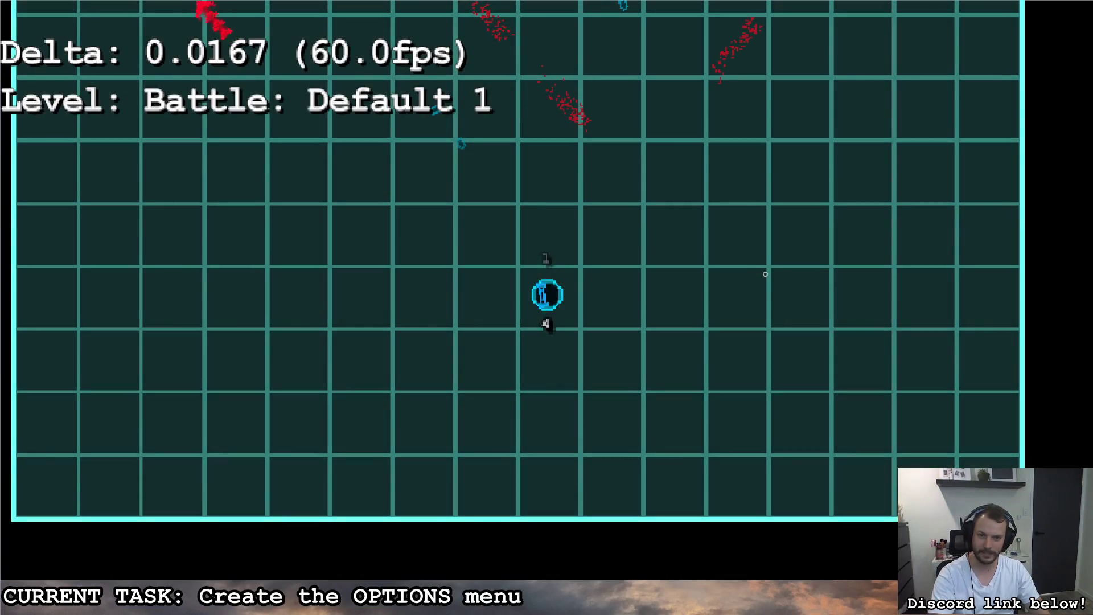
# - Reposition up and to the right, then fire the laser at a red target
pyautogui.press('w')
pyautogui.press('a')
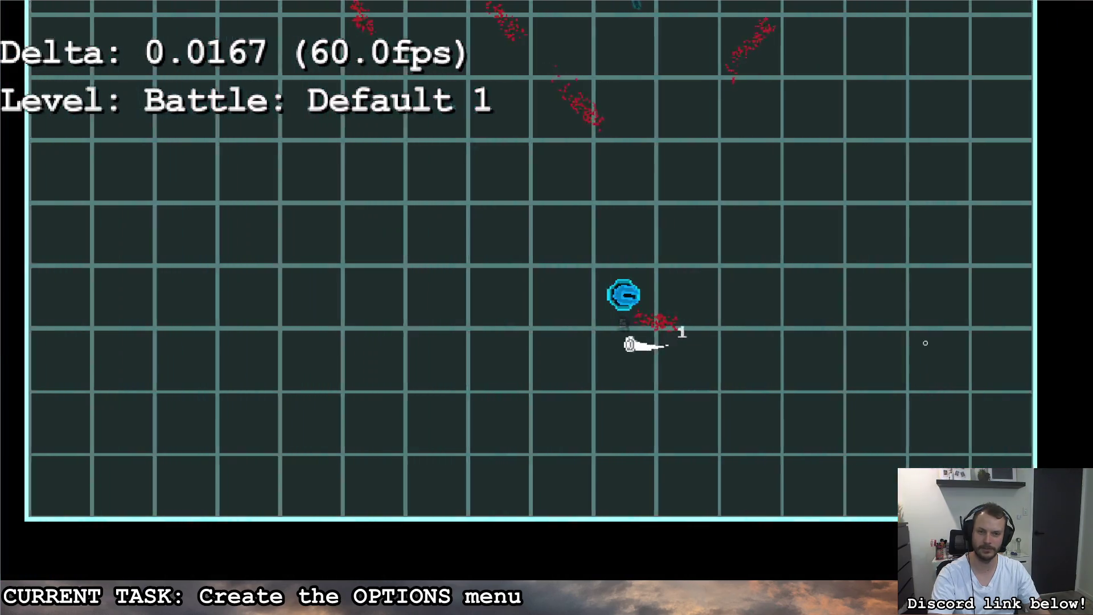
pyautogui.press('w')
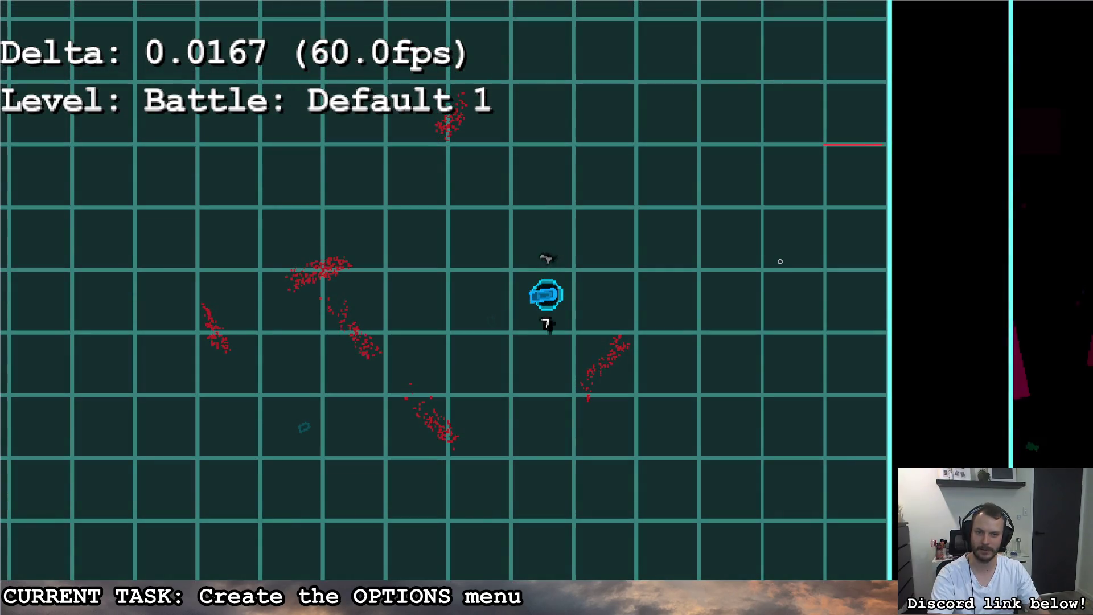
pyautogui.press('d')
pyautogui.moveTo(780, 262)
pyautogui.mouseDown()
pyautogui.moveTo(938, 148)
pyautogui.moveTo(815, 203)
pyautogui.moveTo(825, 268)
pyautogui.moveTo(854, 306)
pyautogui.mouseUp()
pyautogui.press('a')
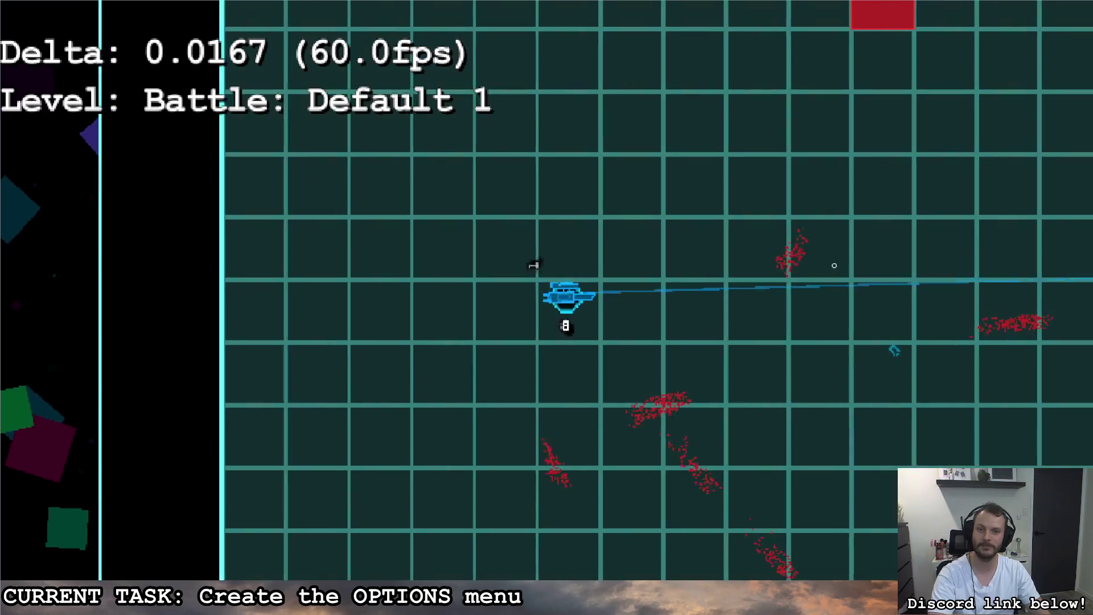